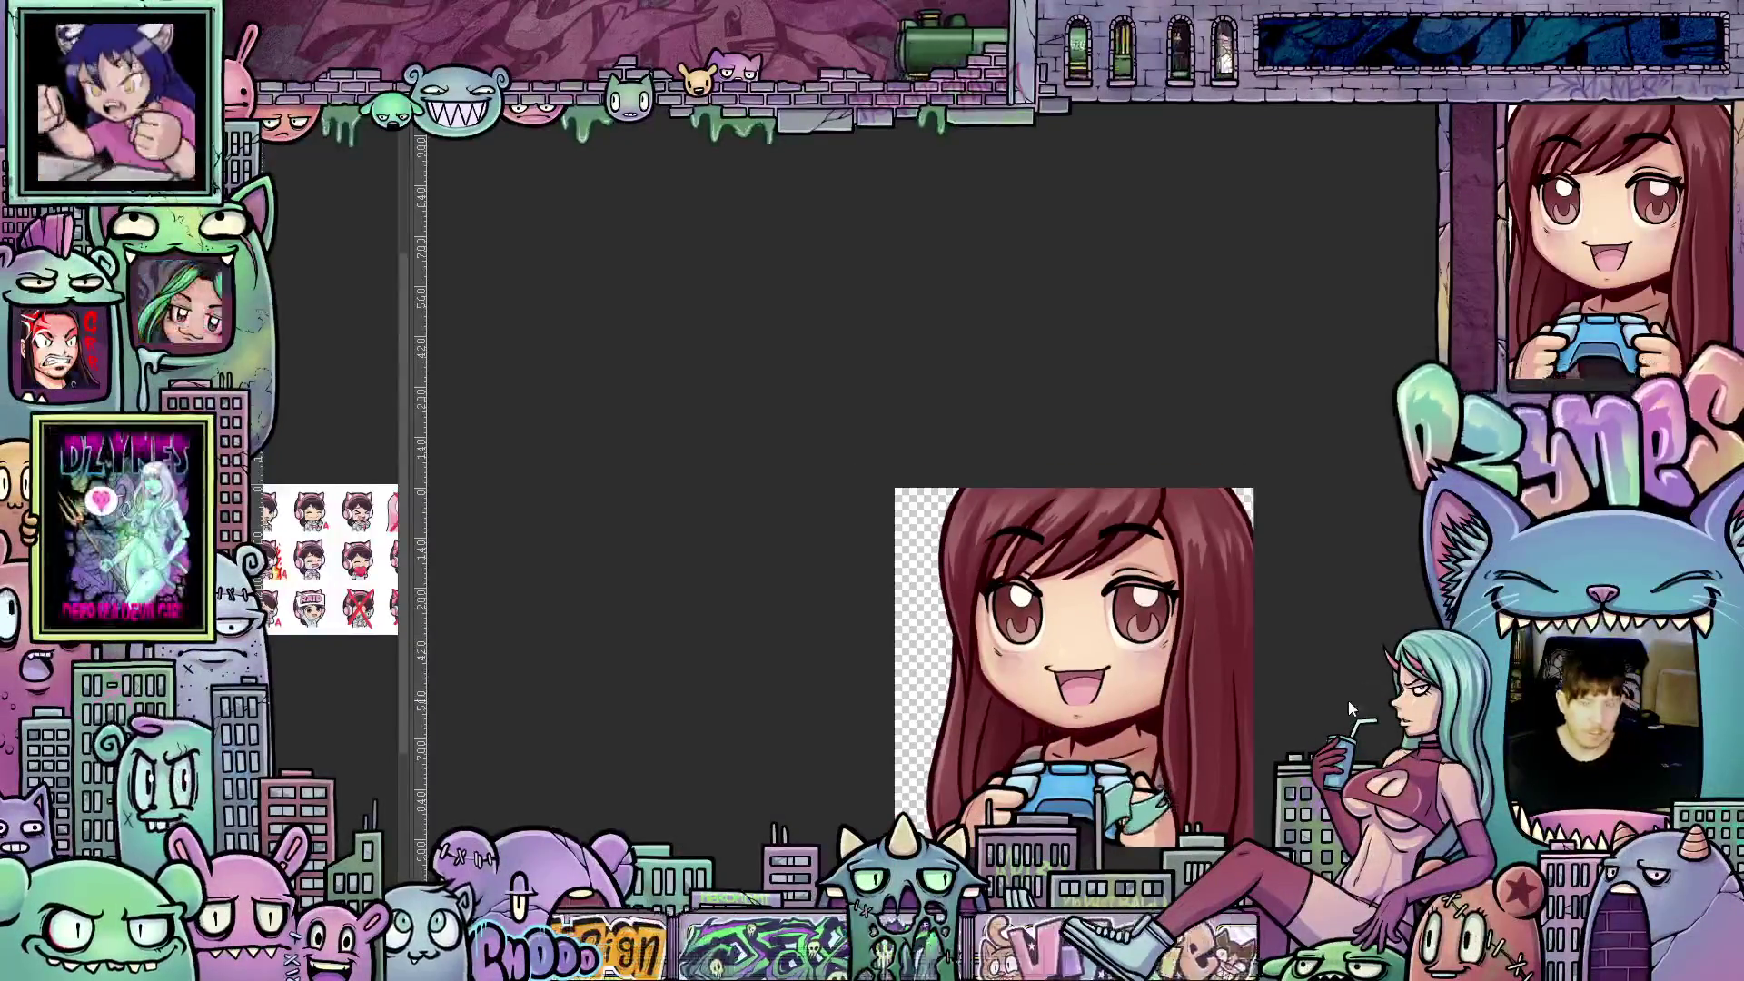
- Zoom in and pan across the gamer-girl emote to inspect it
scroll(1250, 573, "up", 2)
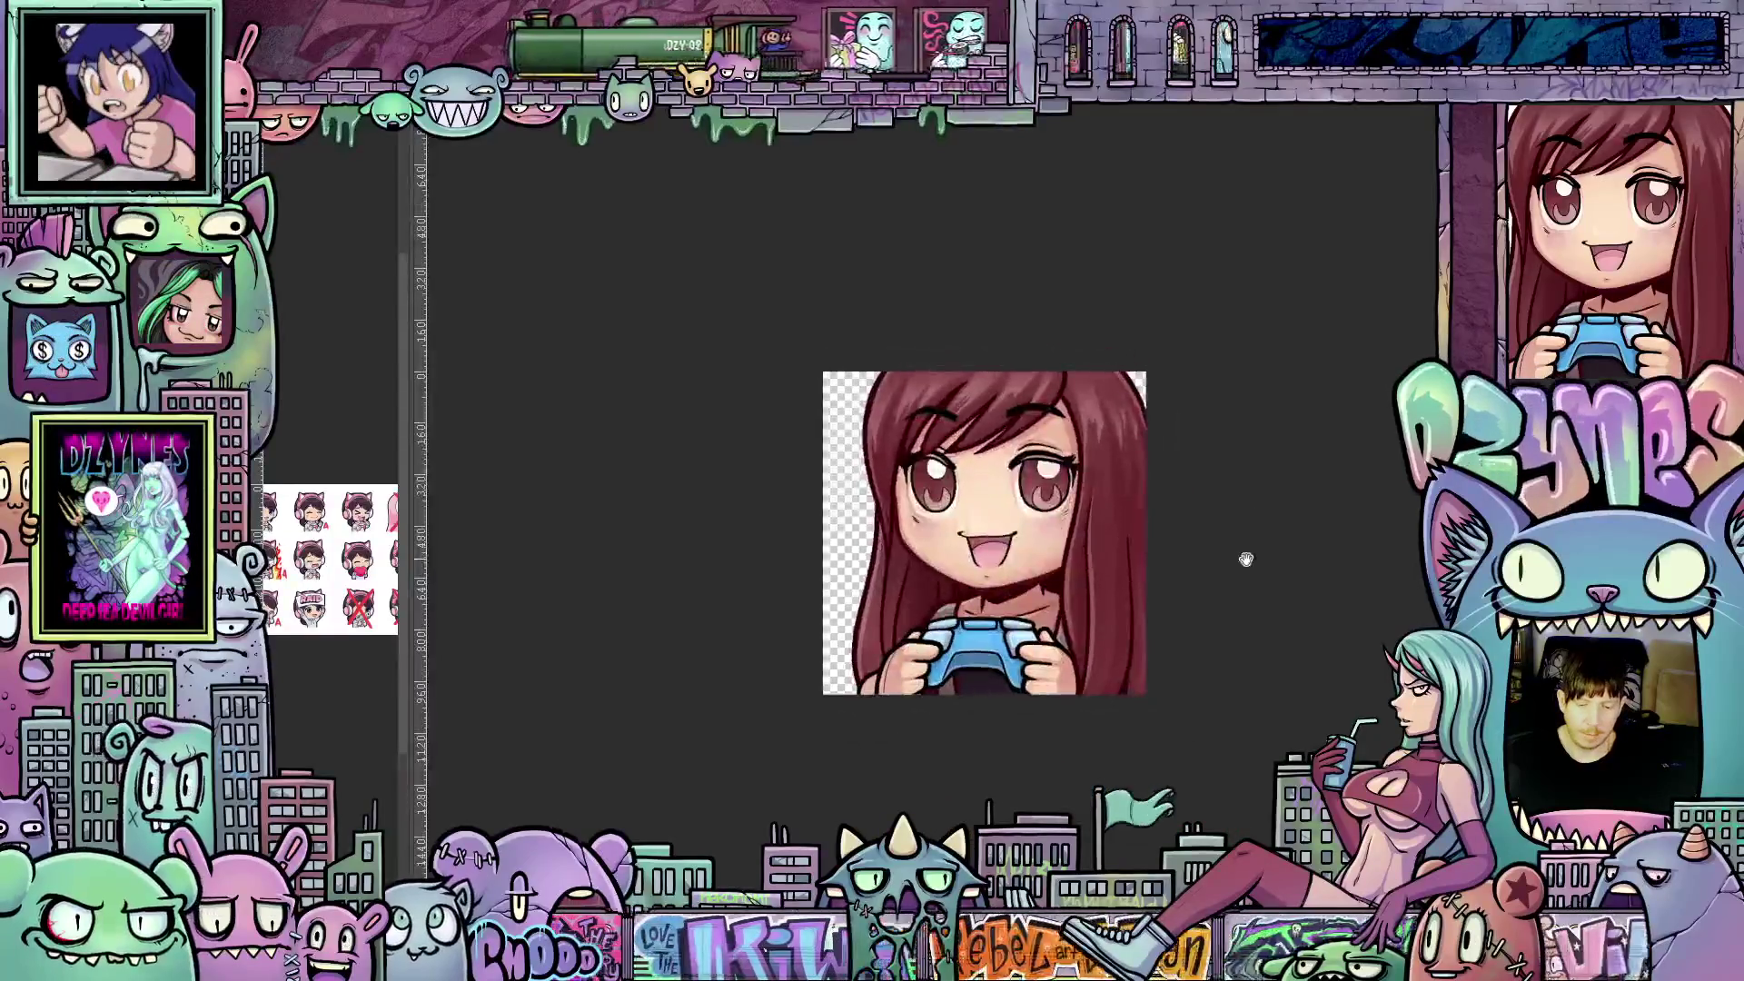
left_click_drag(1211, 545, 1296, 623)
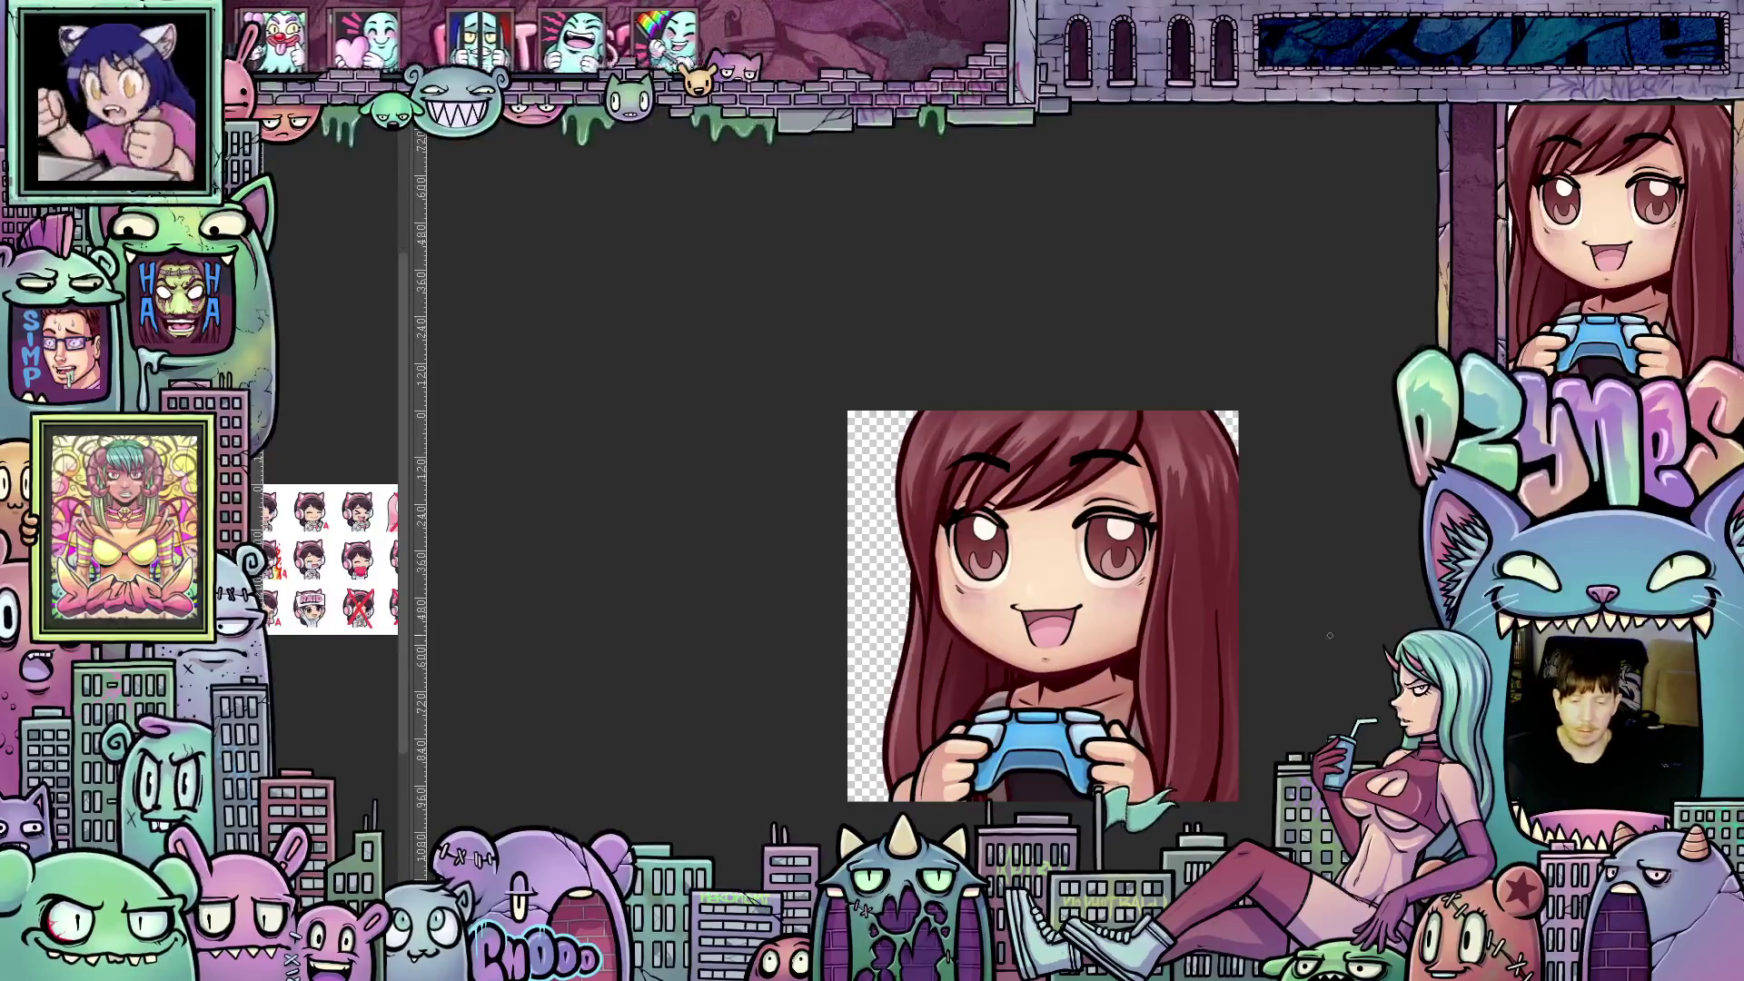
scroll(1335, 625, "down", 2)
scroll(1335, 624, "up", 2)
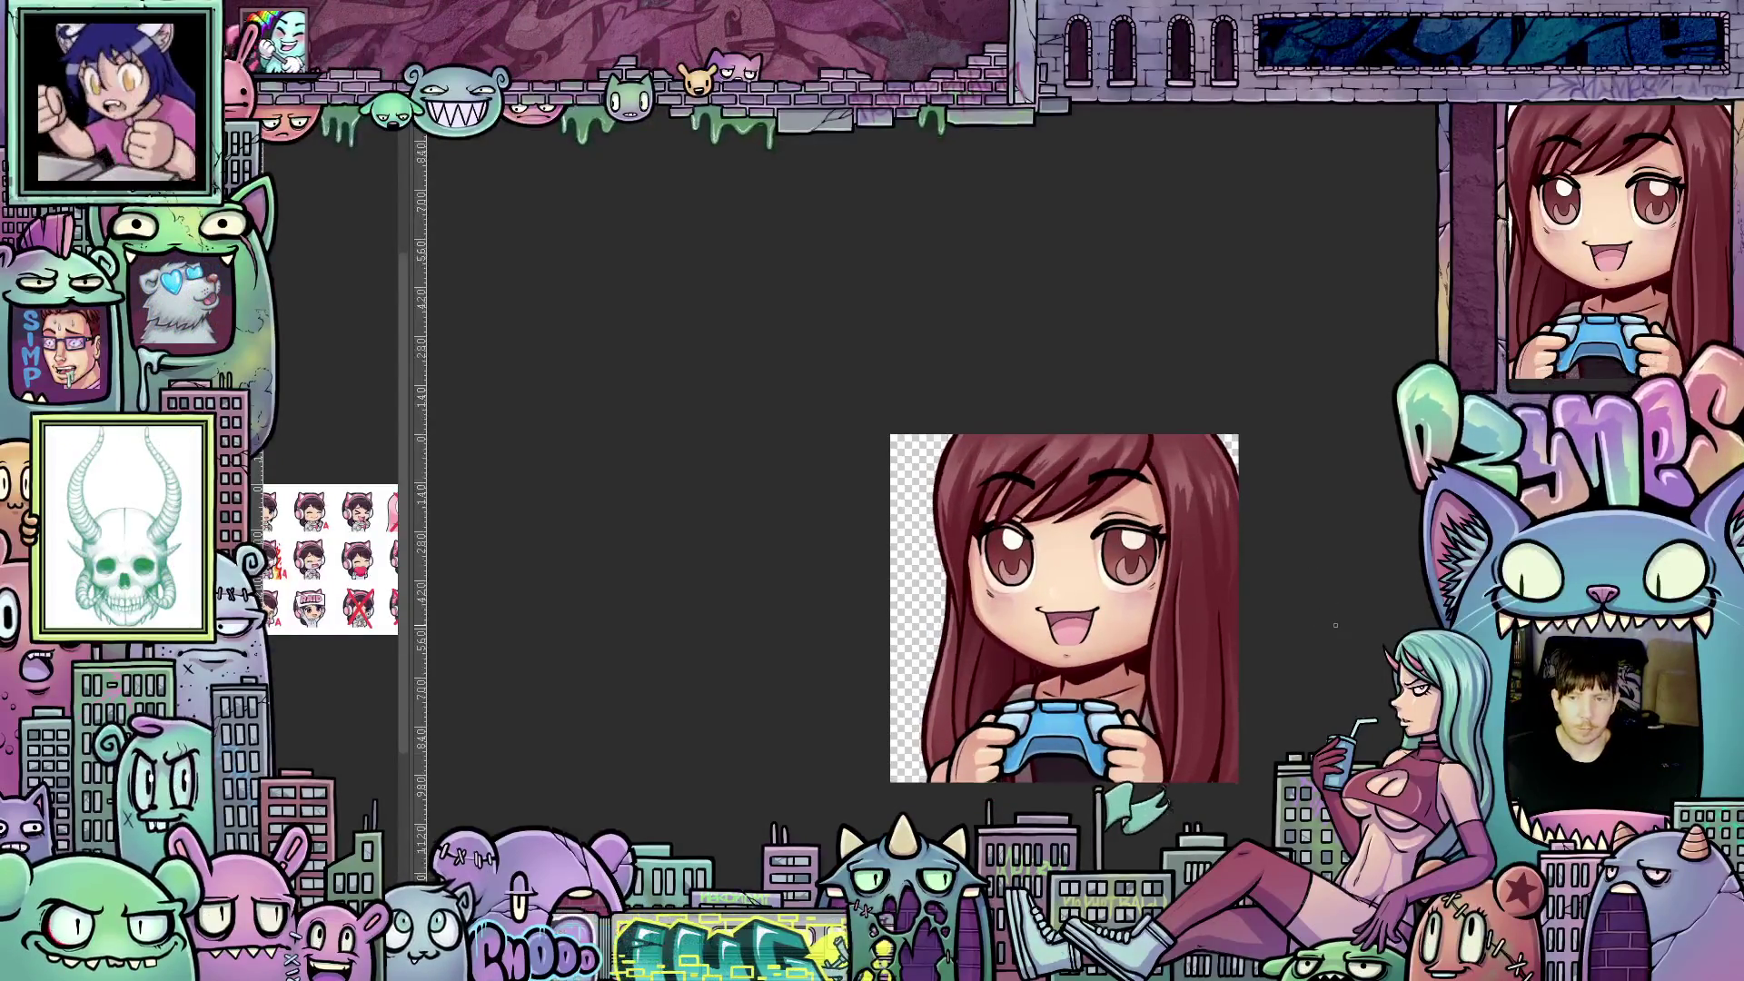
left_click_drag(1338, 604, 1318, 583)
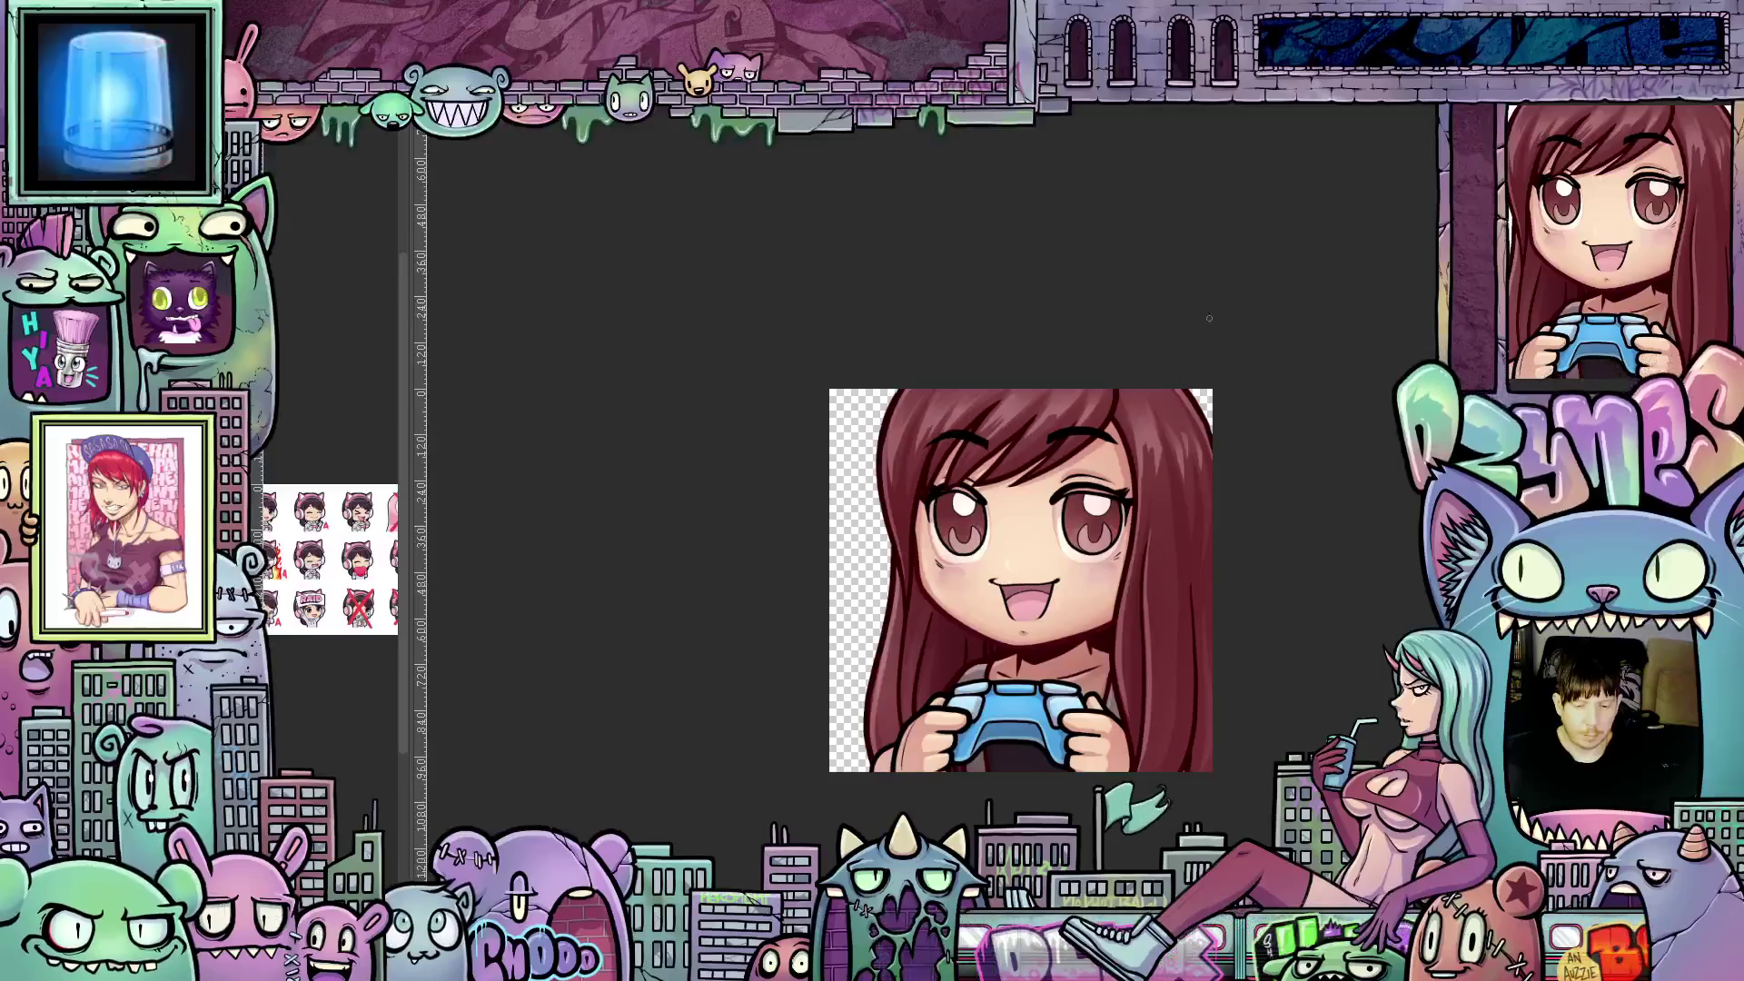
- Zoom back out, recentre the emote, and open the recent file Base 01a
scroll(1213, 391, "down", 2)
left_click_drag(1275, 393, 1202, 460)
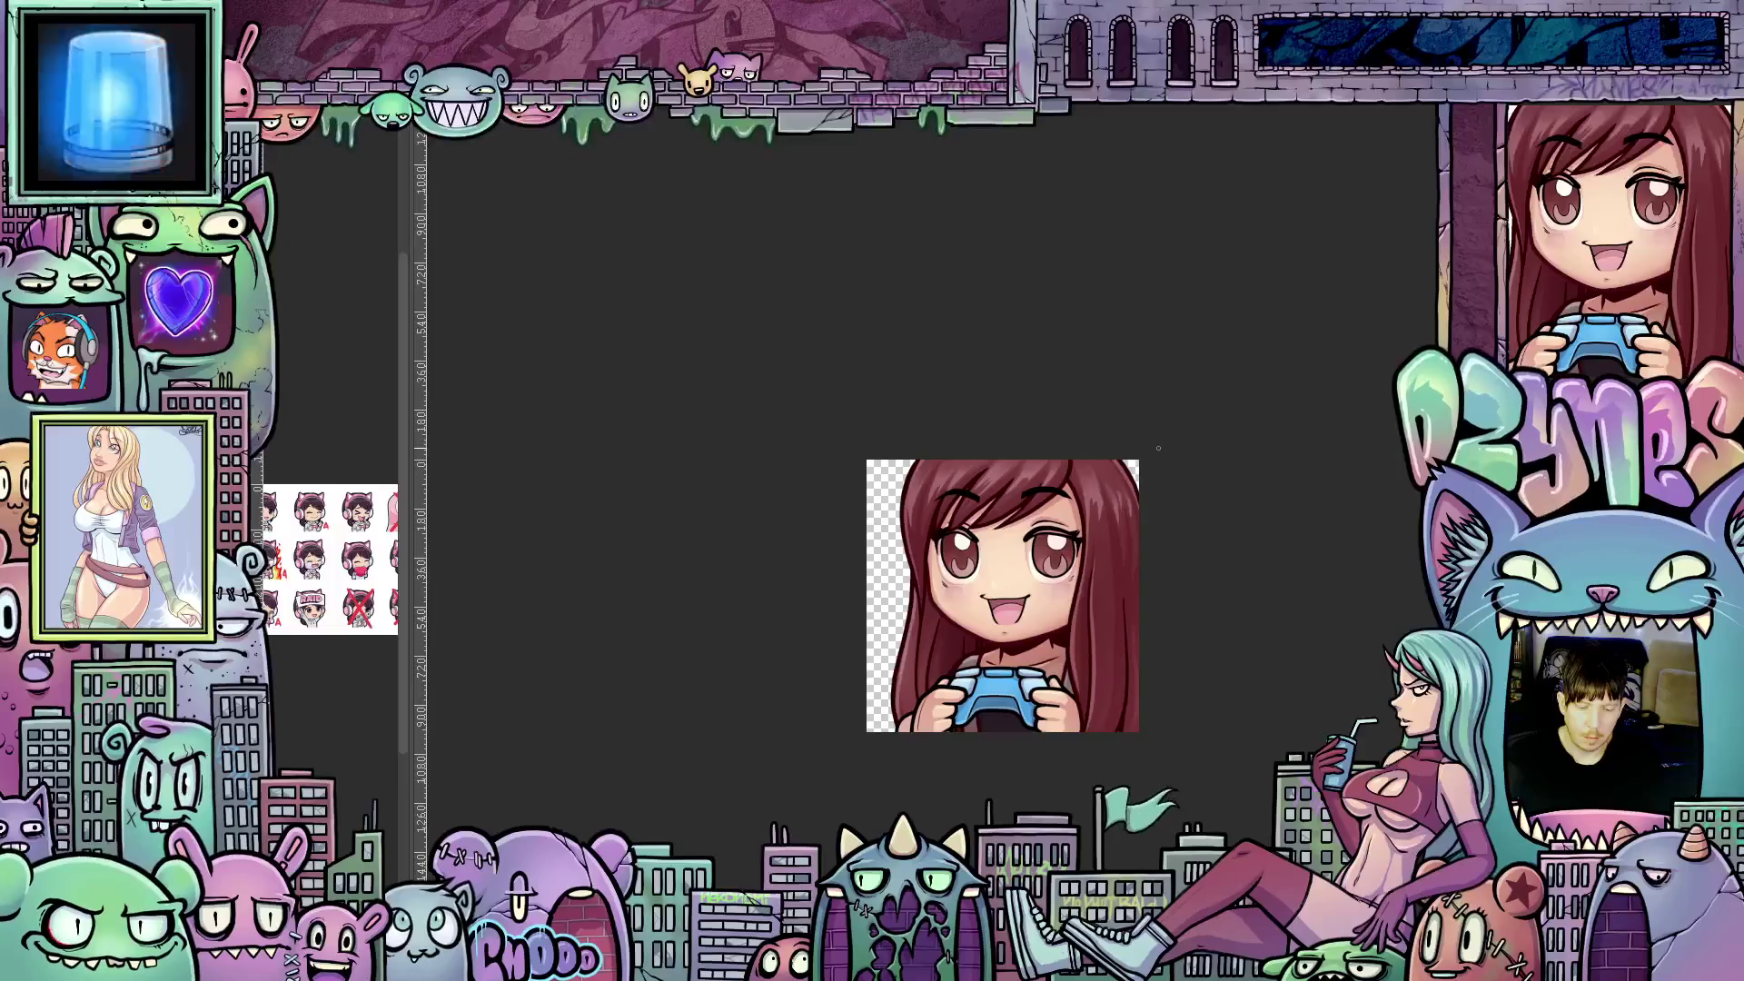
scroll(1172, 463, "down", 1)
left_click_drag(1202, 498, 1209, 558)
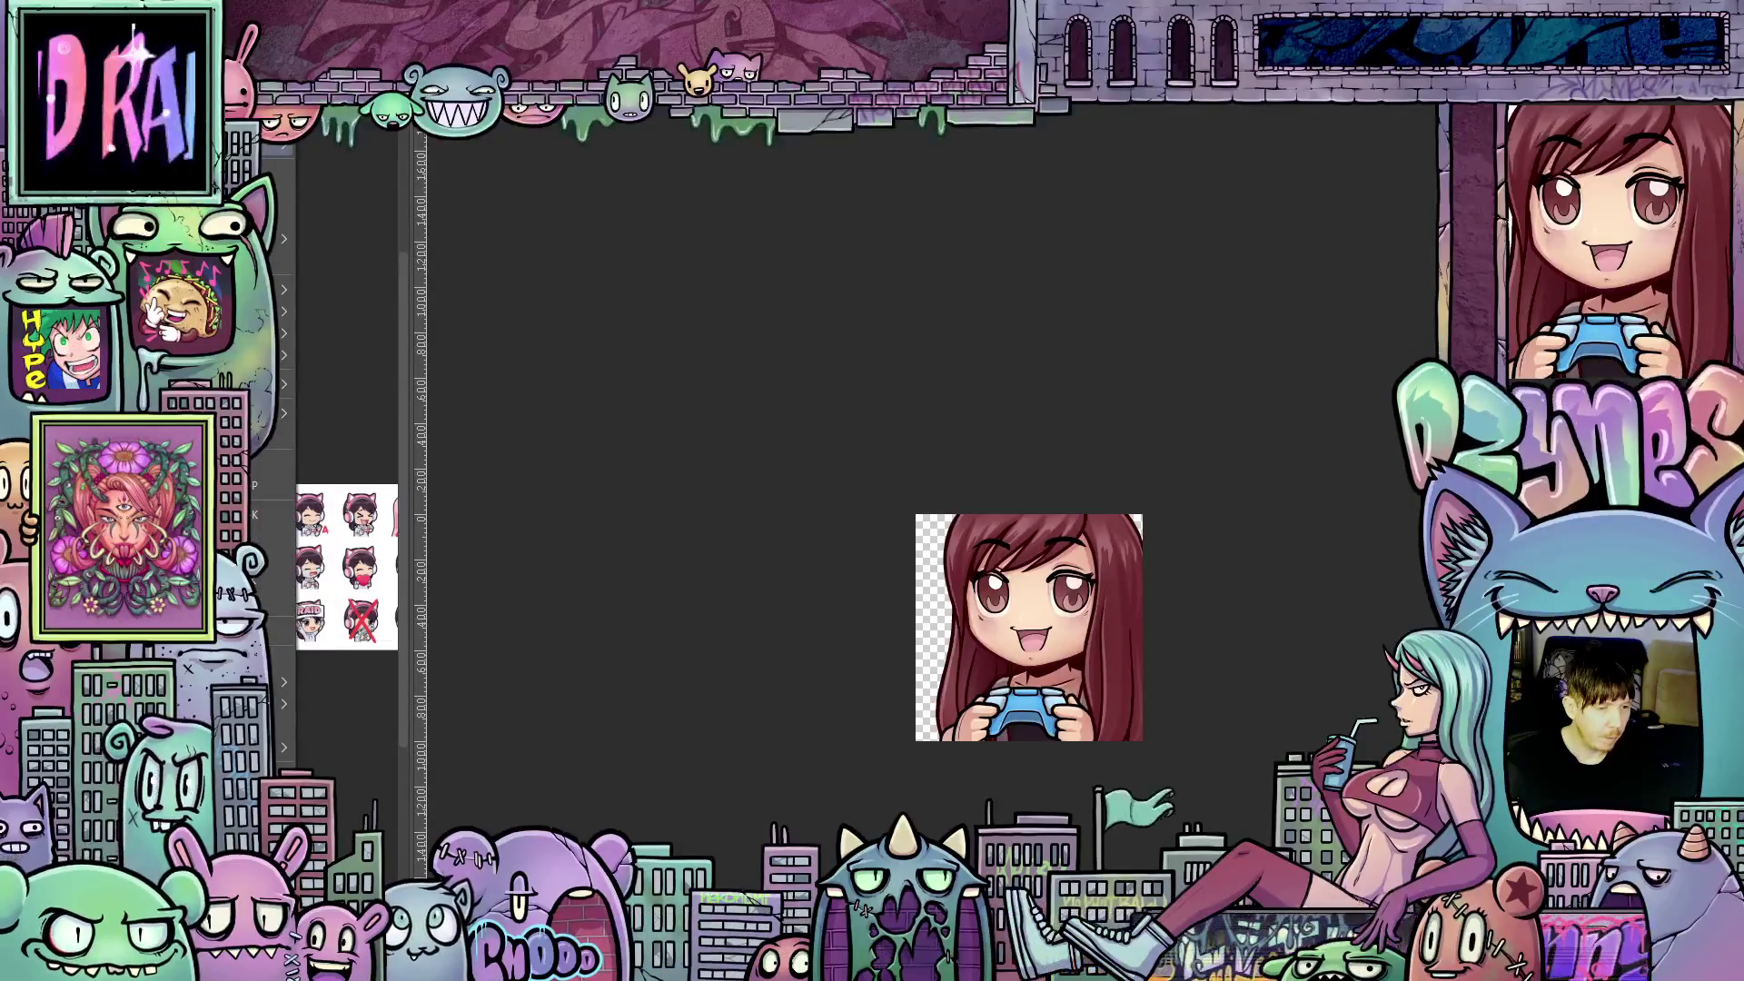
mouse_move(275, 149)
left_click(405, 169)
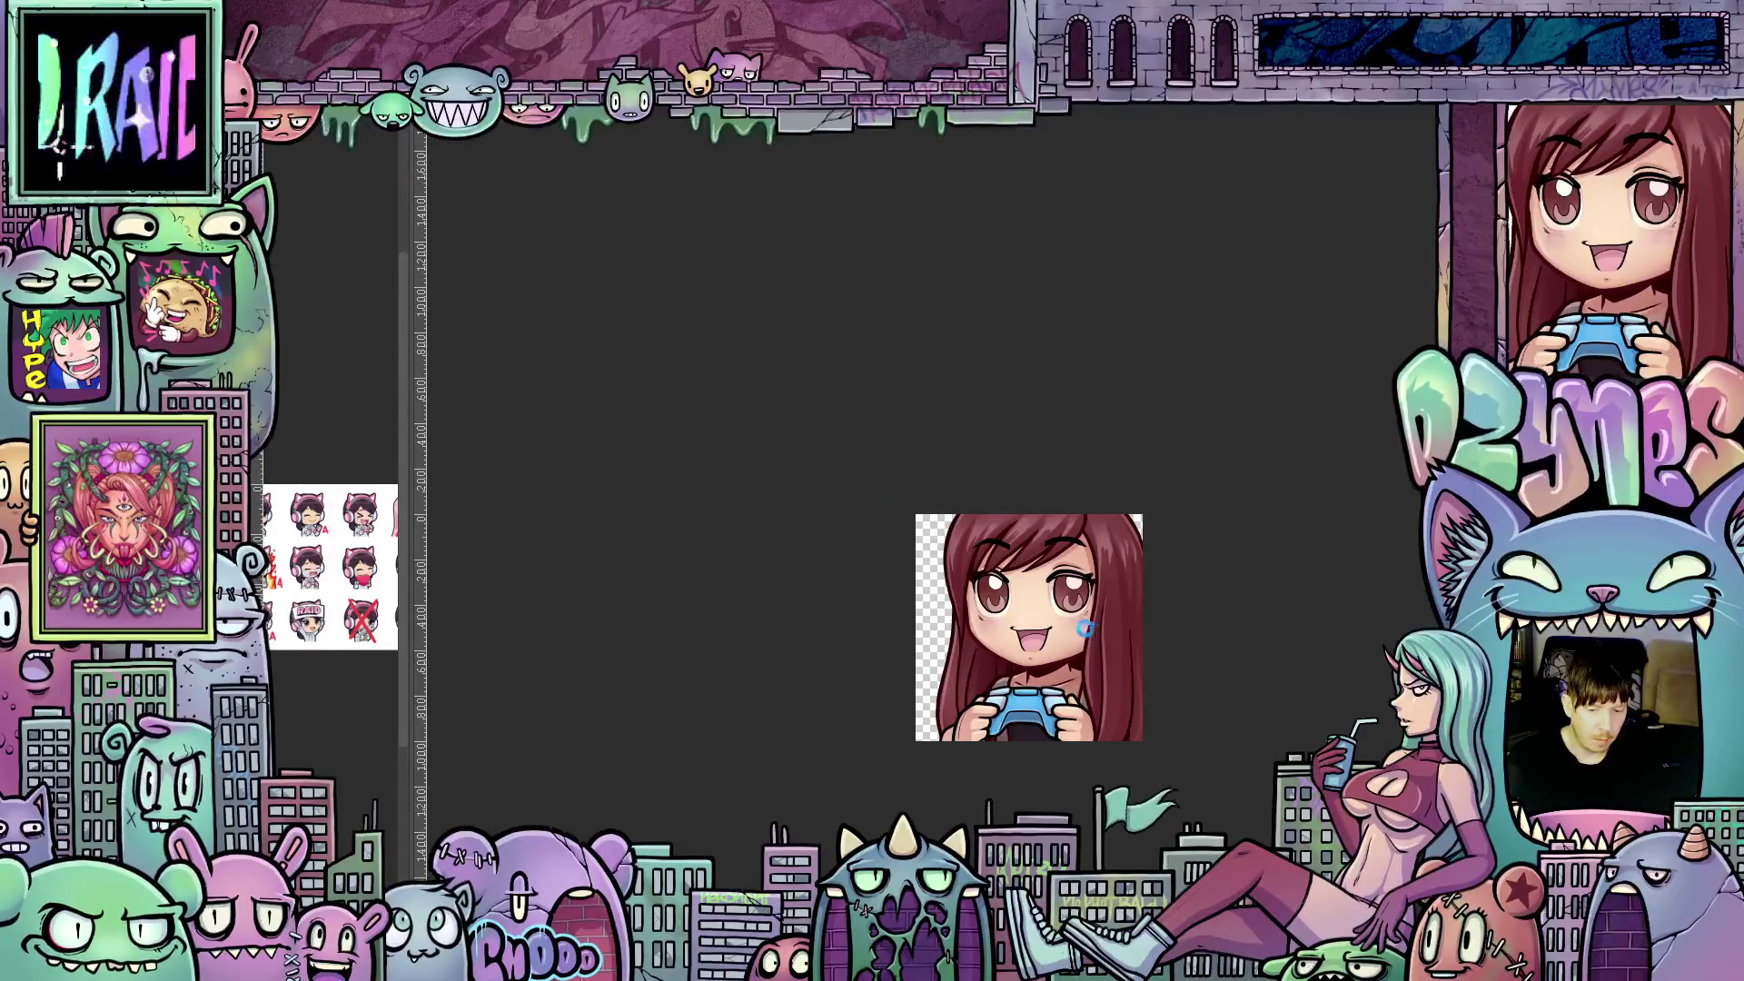
- Zoom out and recentre the Base 01a sketch, then widen the reference side view
scroll(1063, 617, "down", 3)
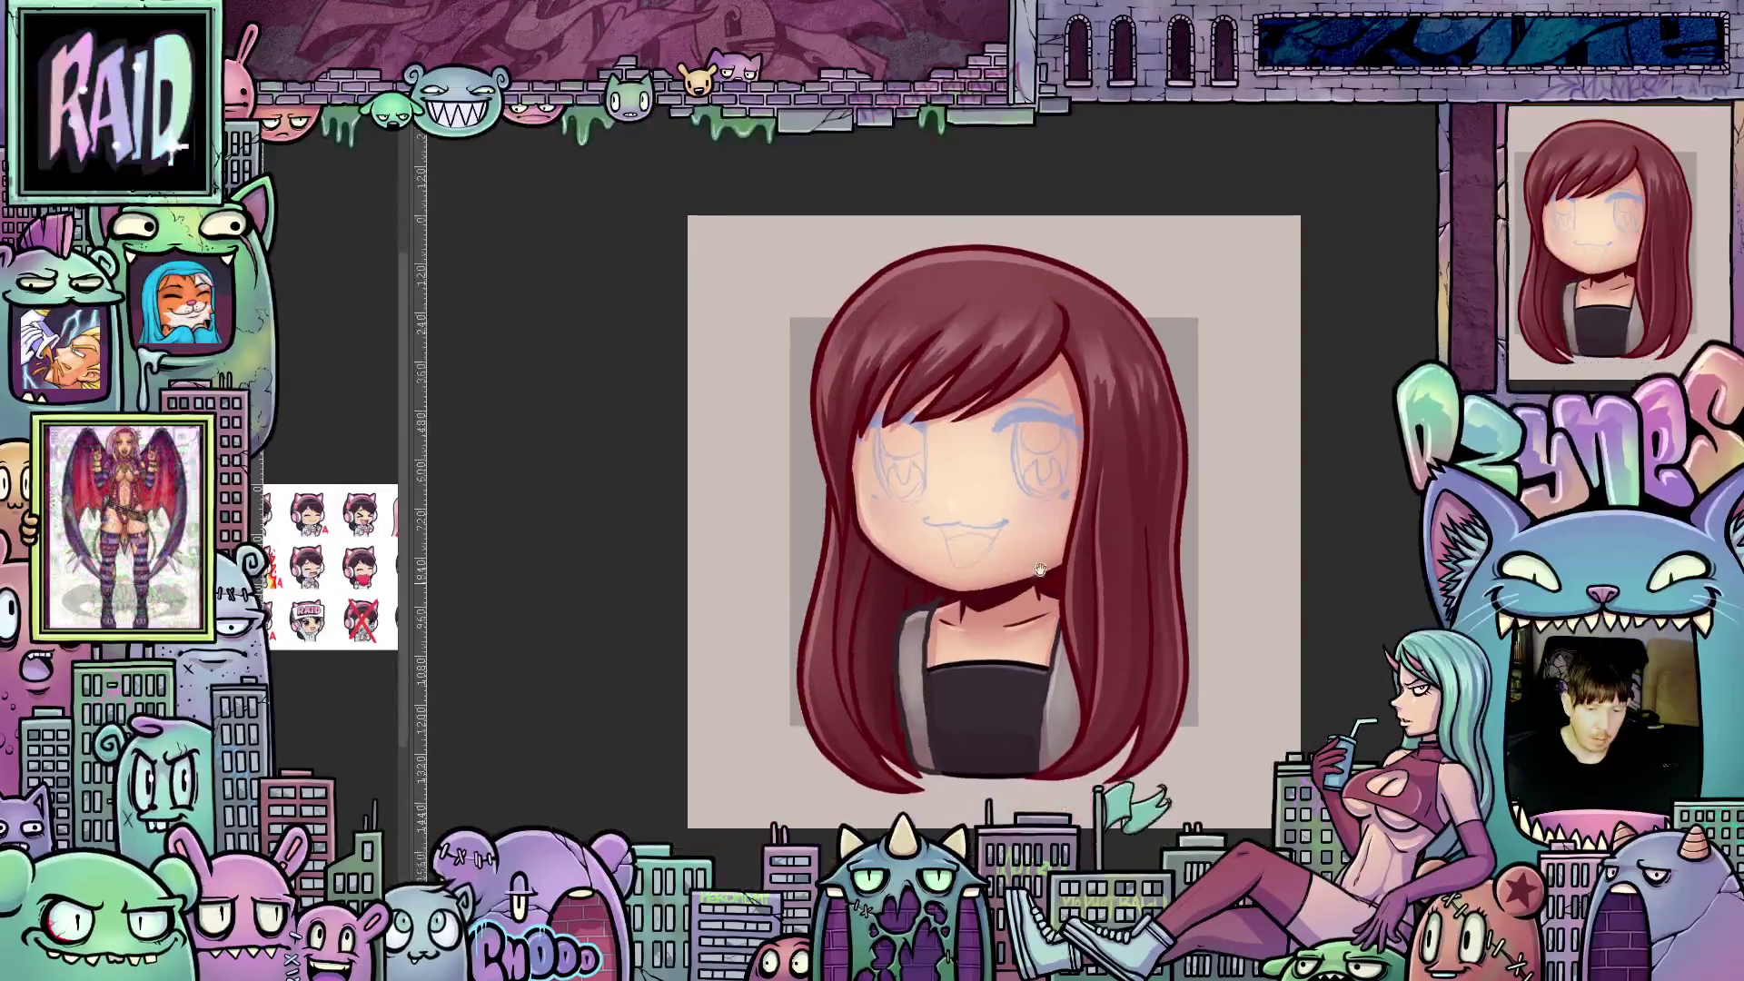
left_click_drag(1019, 600, 1054, 554)
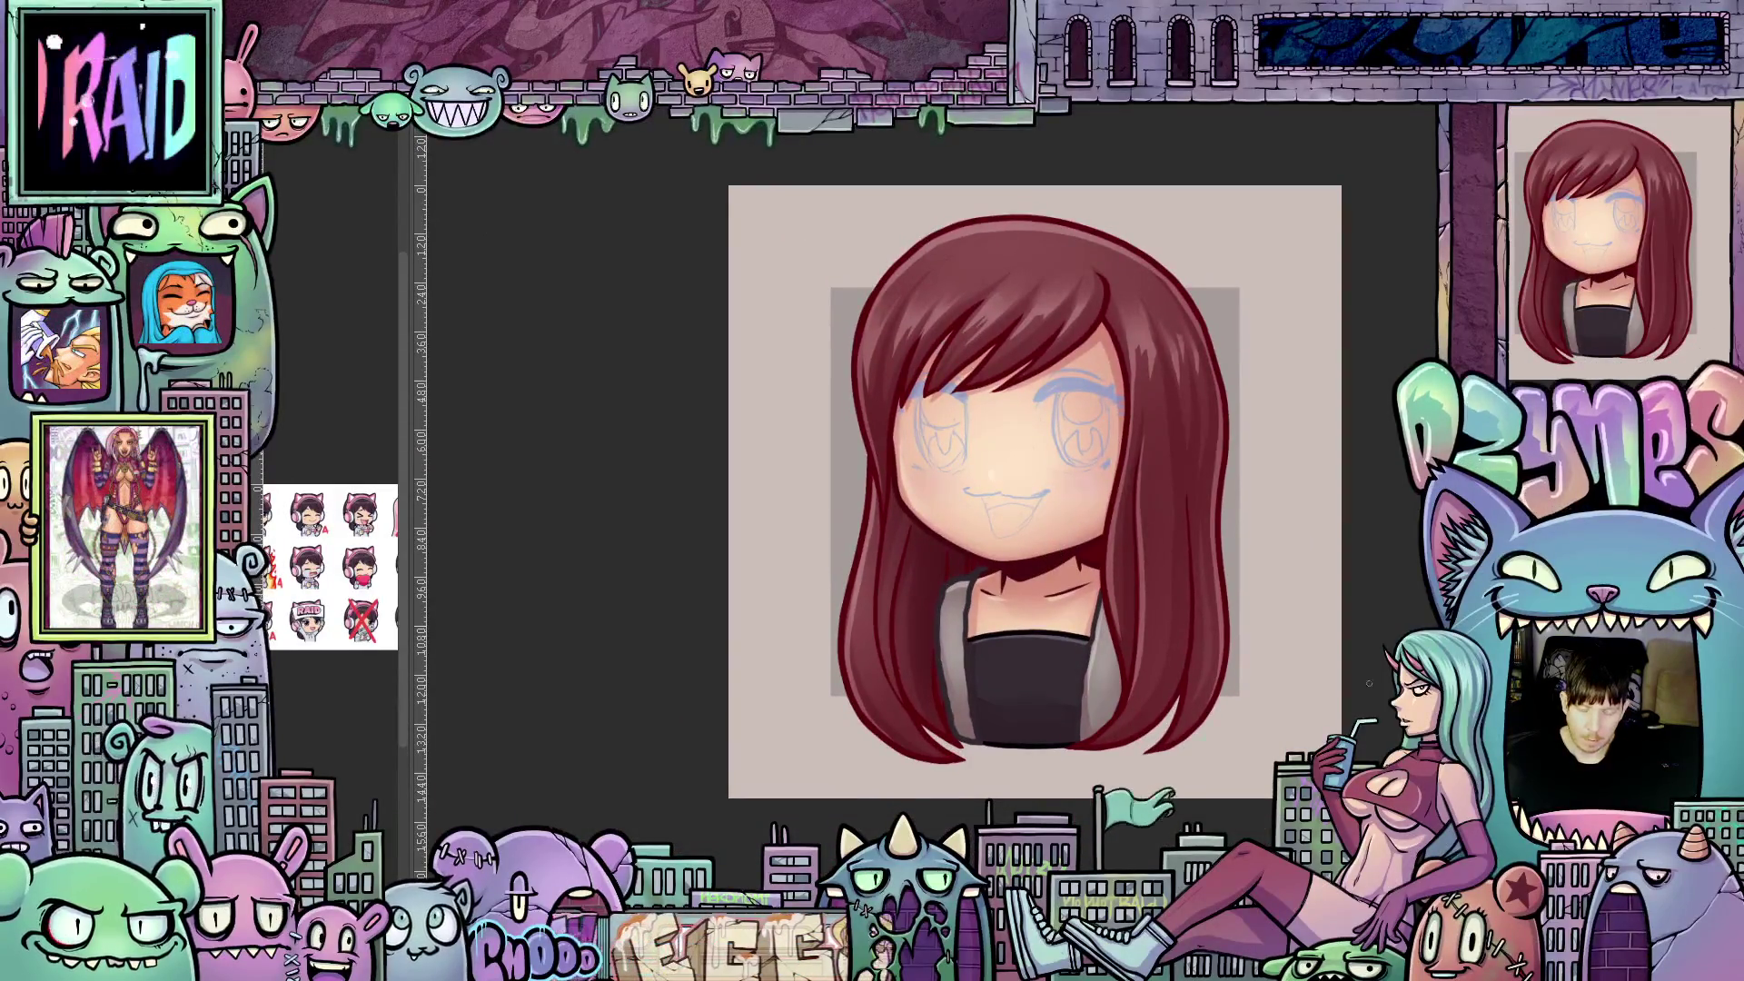
left_click_drag(969, 150, 841, 167)
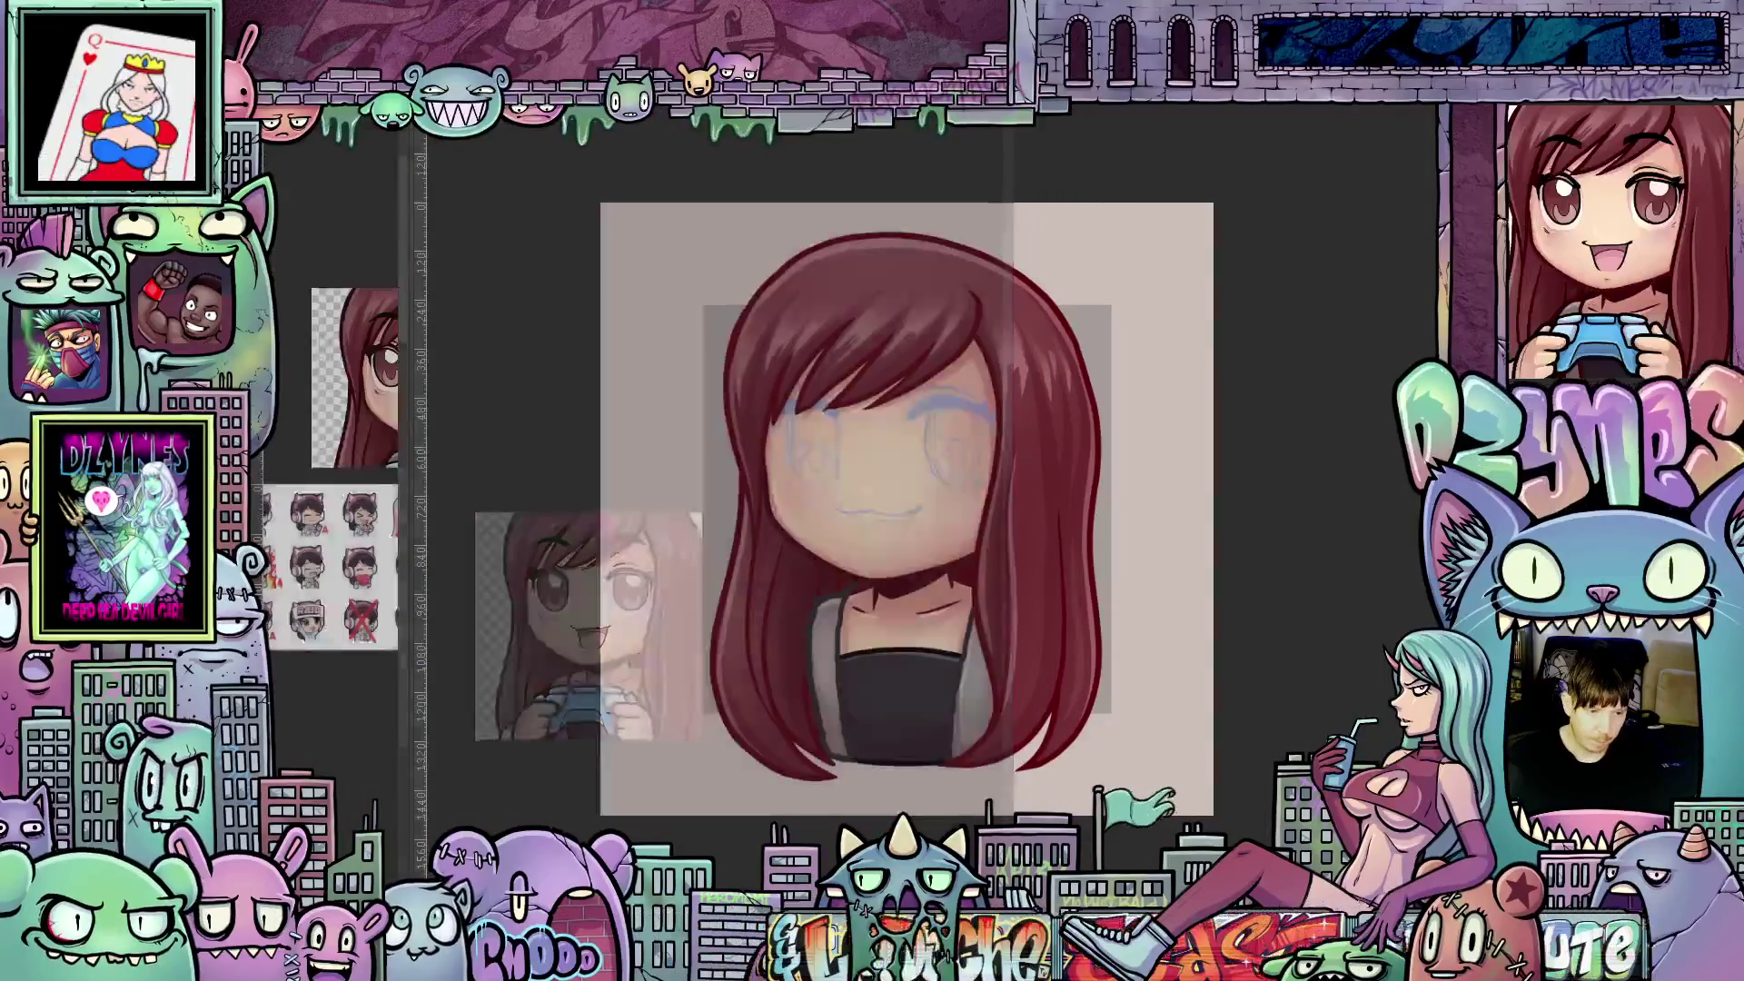
left_click_drag(419, 300, 714, 327)
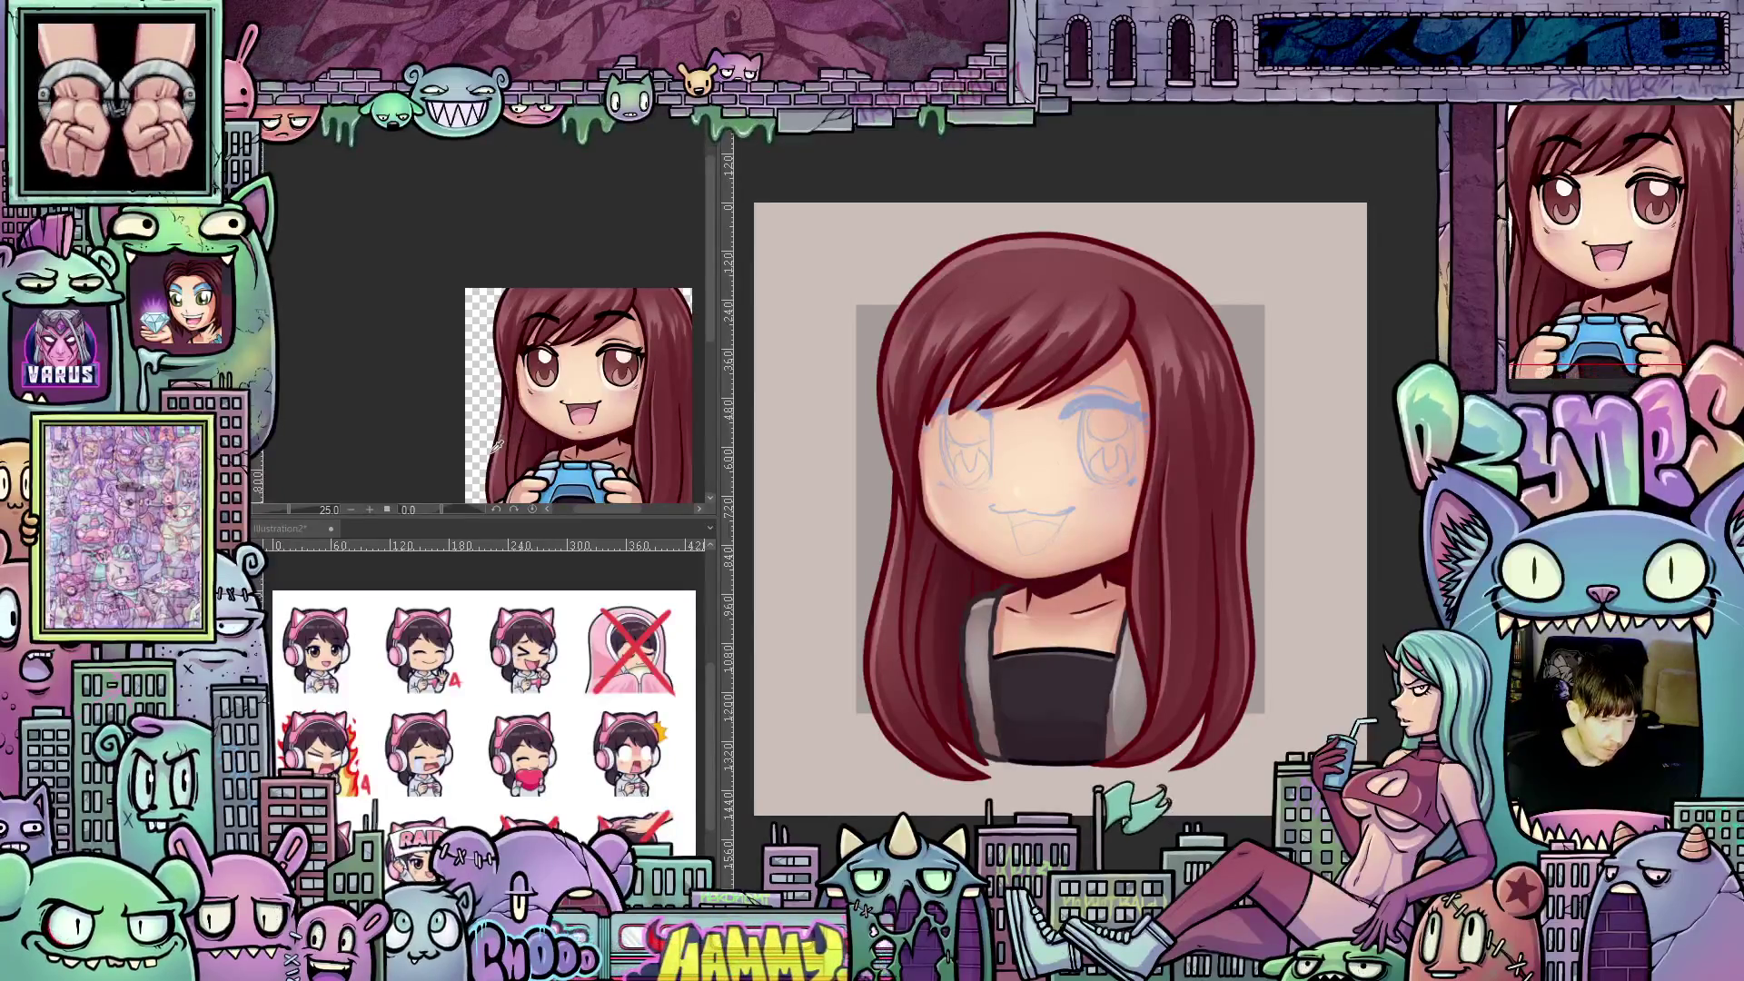
- Sample a colour from the gamer-girl reference image with the Eyedropper
left_click(497, 451, "alt")
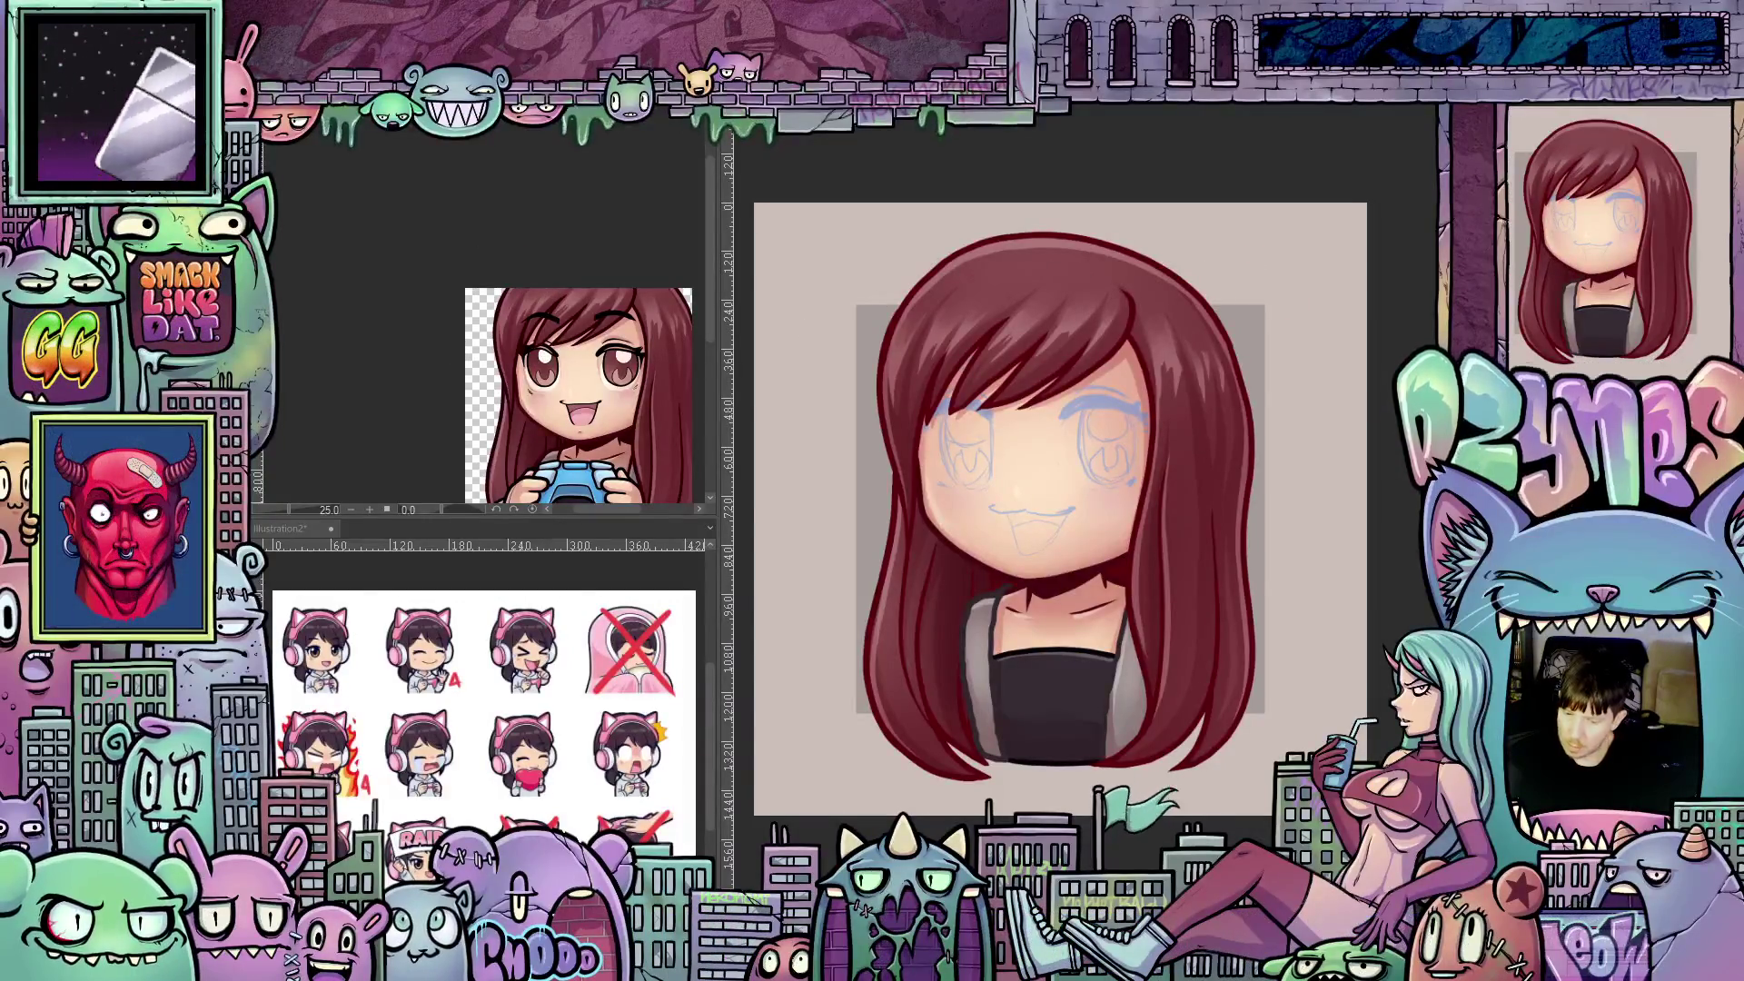
right_click(305, 229)
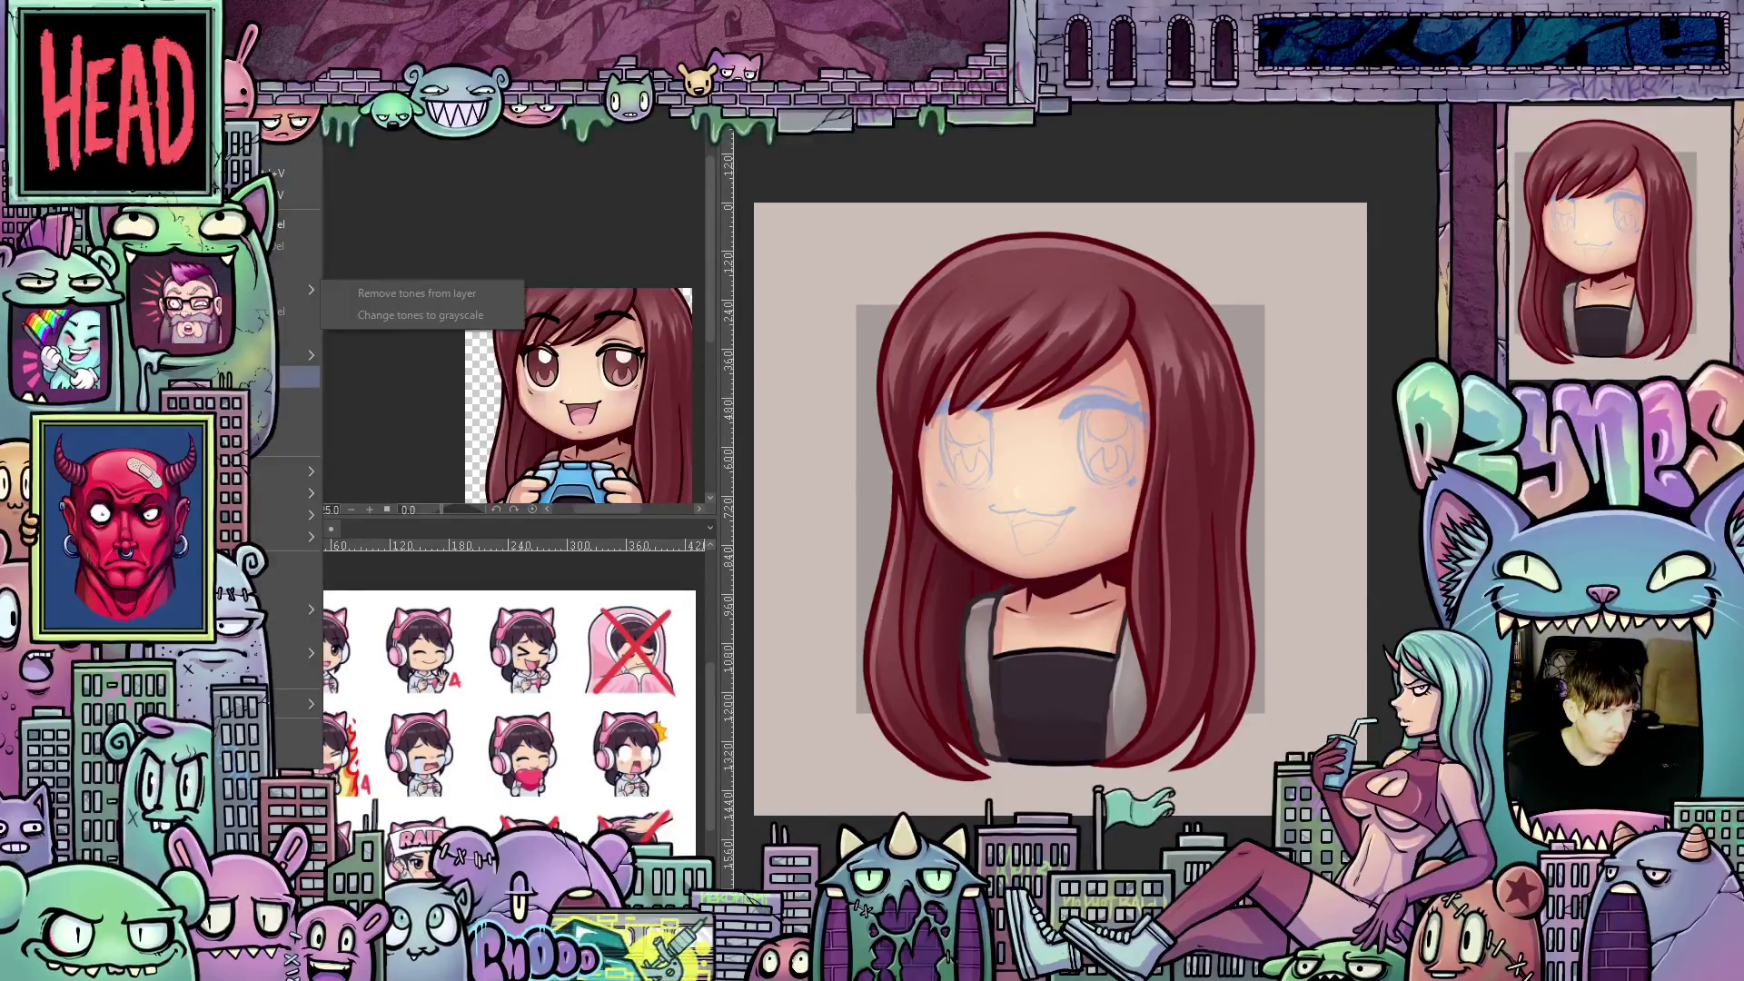
left_click(624, 588)
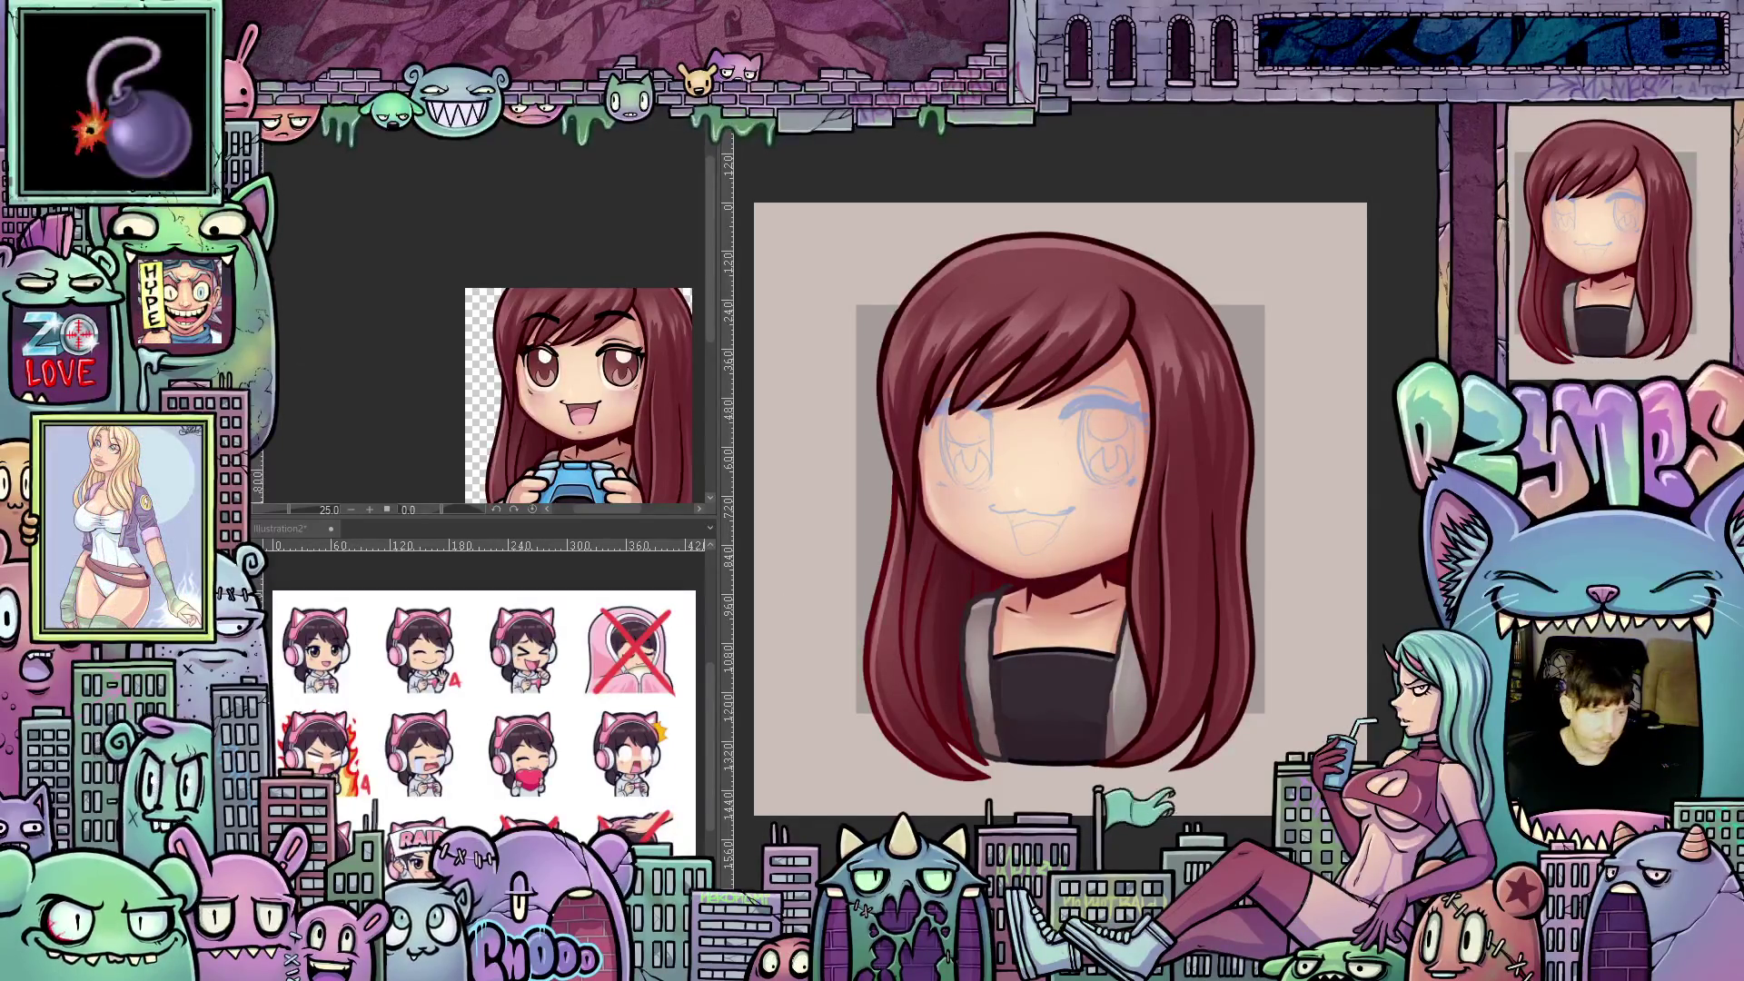
key("alt+e")
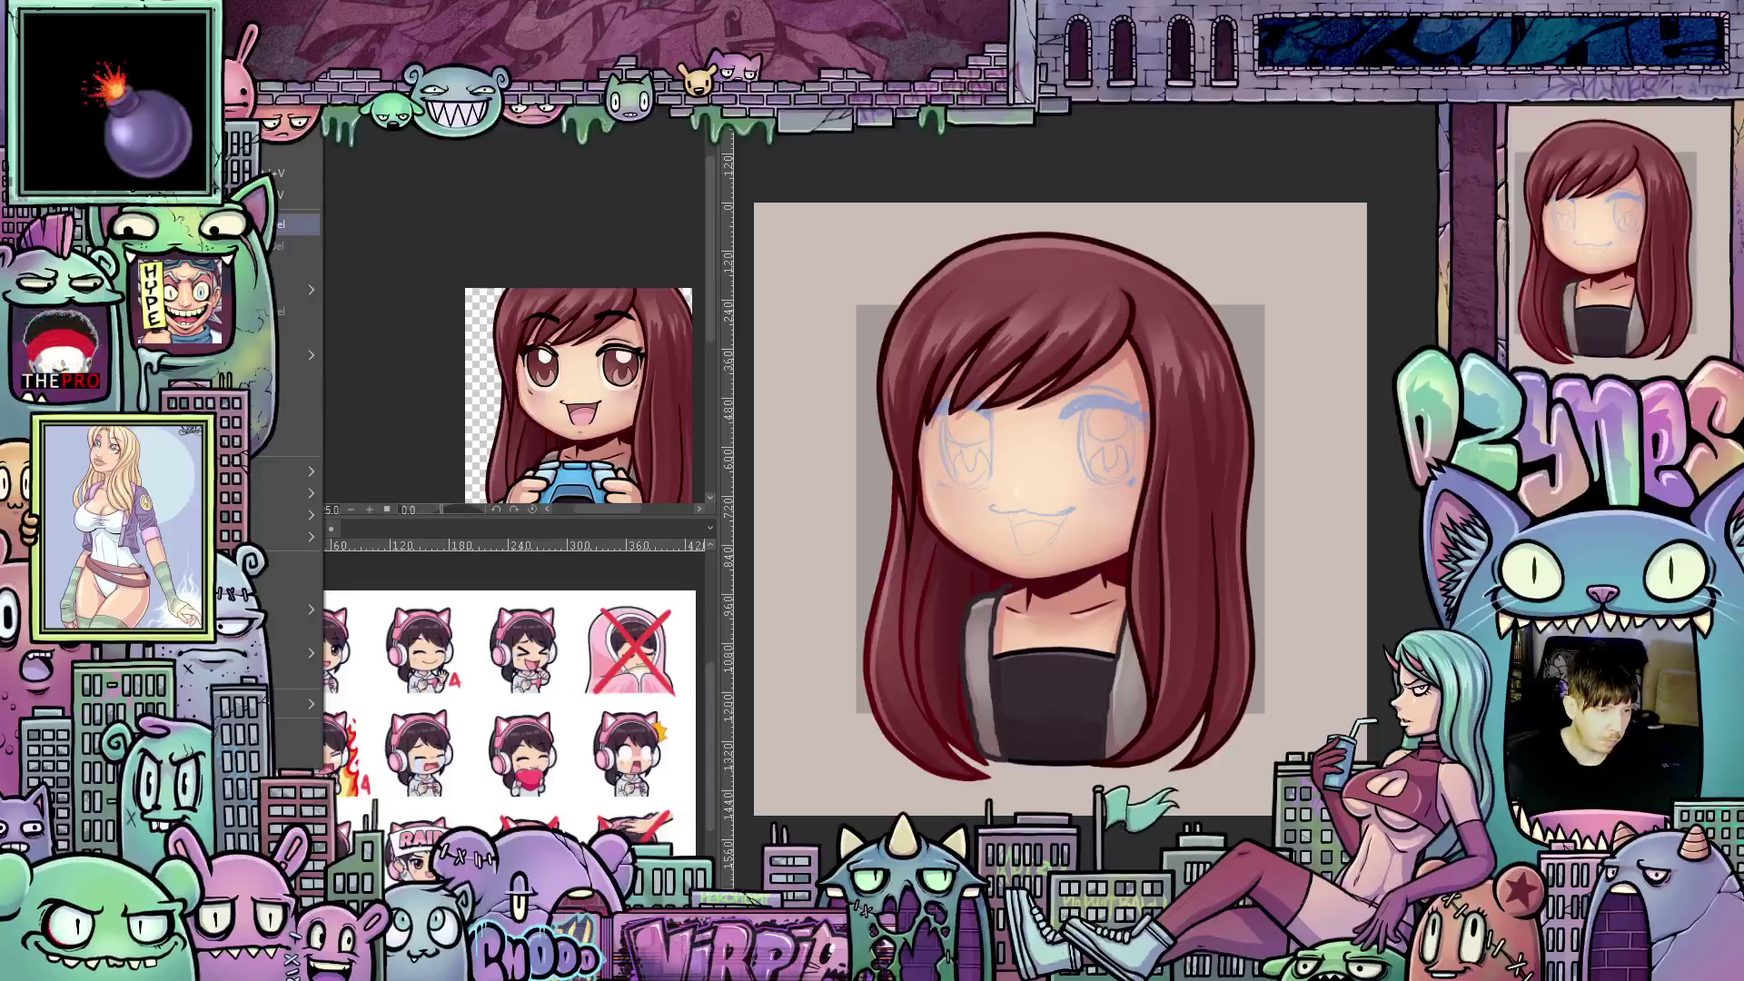
key("Escape")
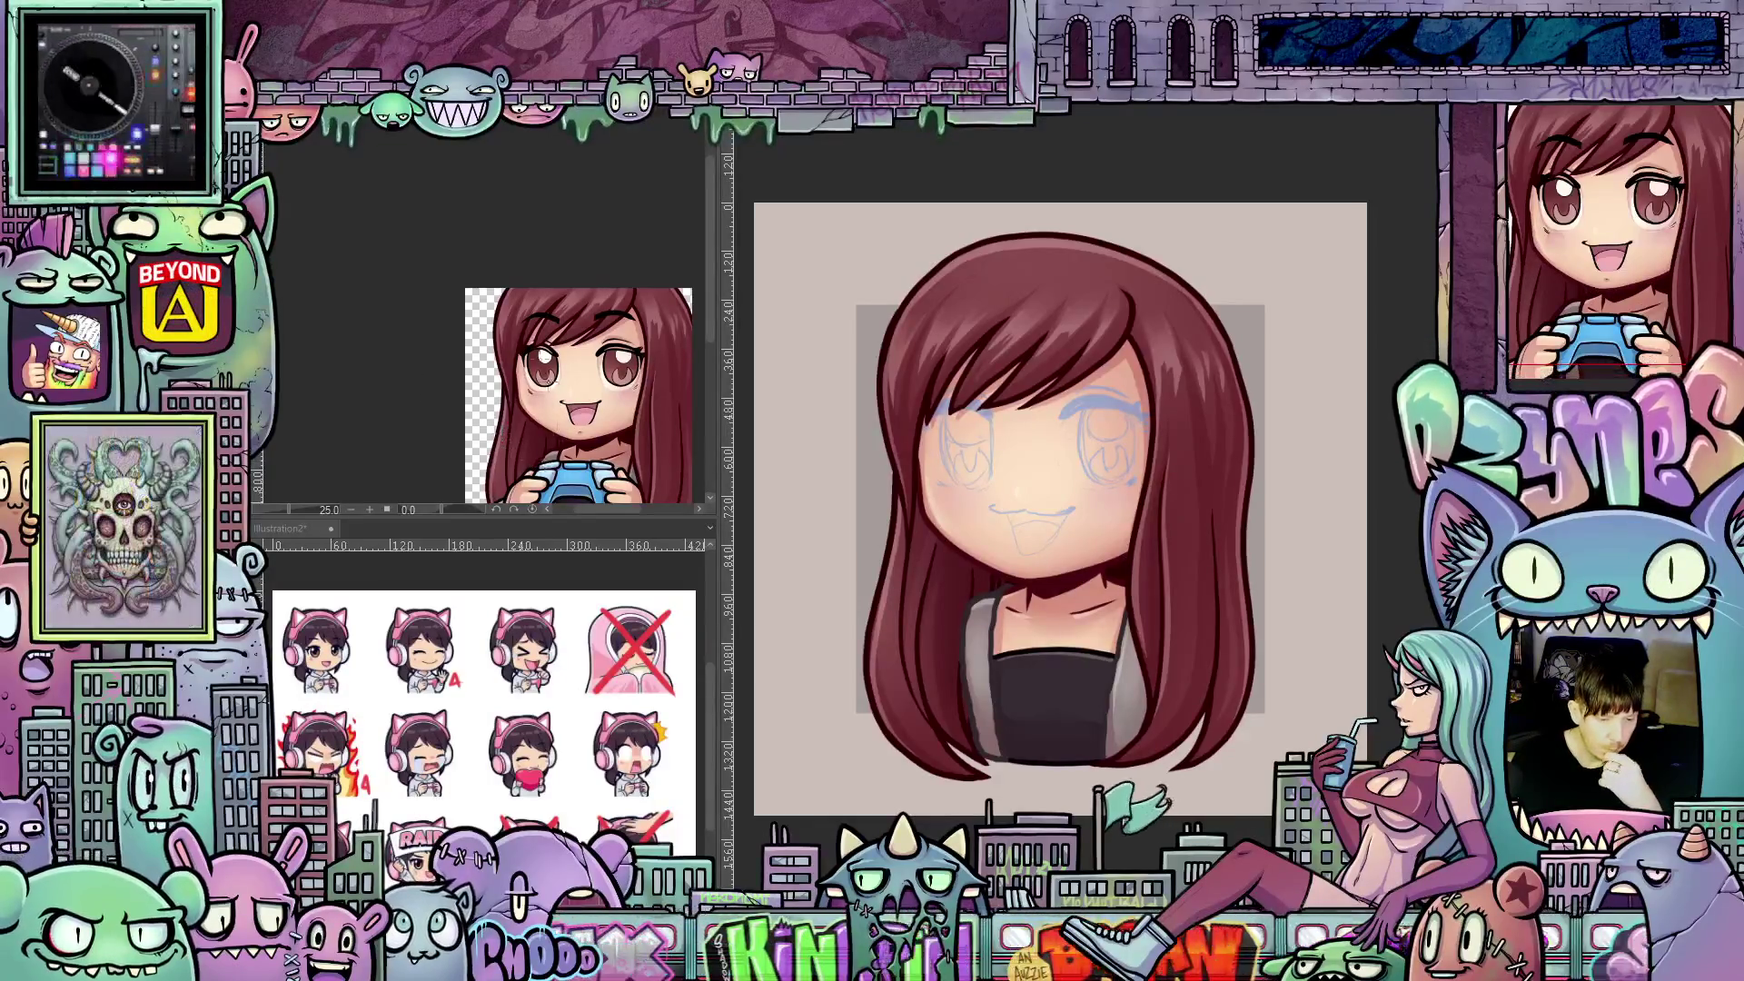
- Zoom the reference Sub View out to 22.5 to fit the emote, then dismiss the Layer menu
scroll(472, 333, "down", 1)
left_click_drag(409, 338, 366, 269)
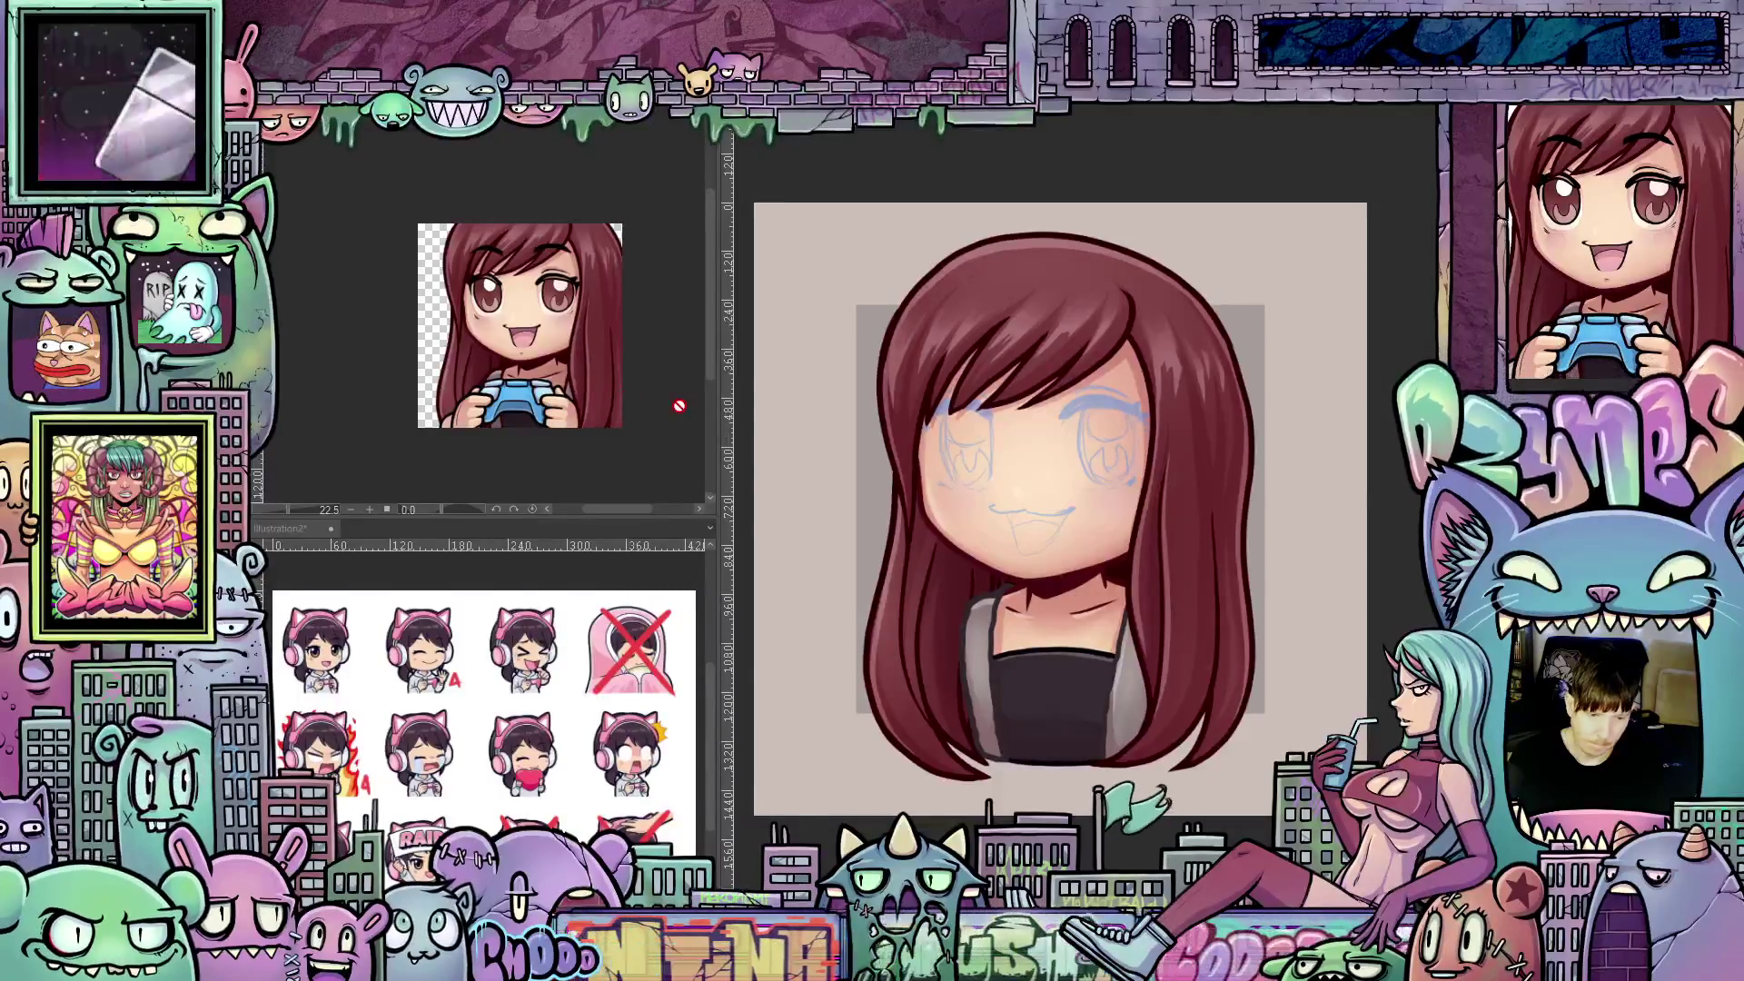
right_click(1530, 265)
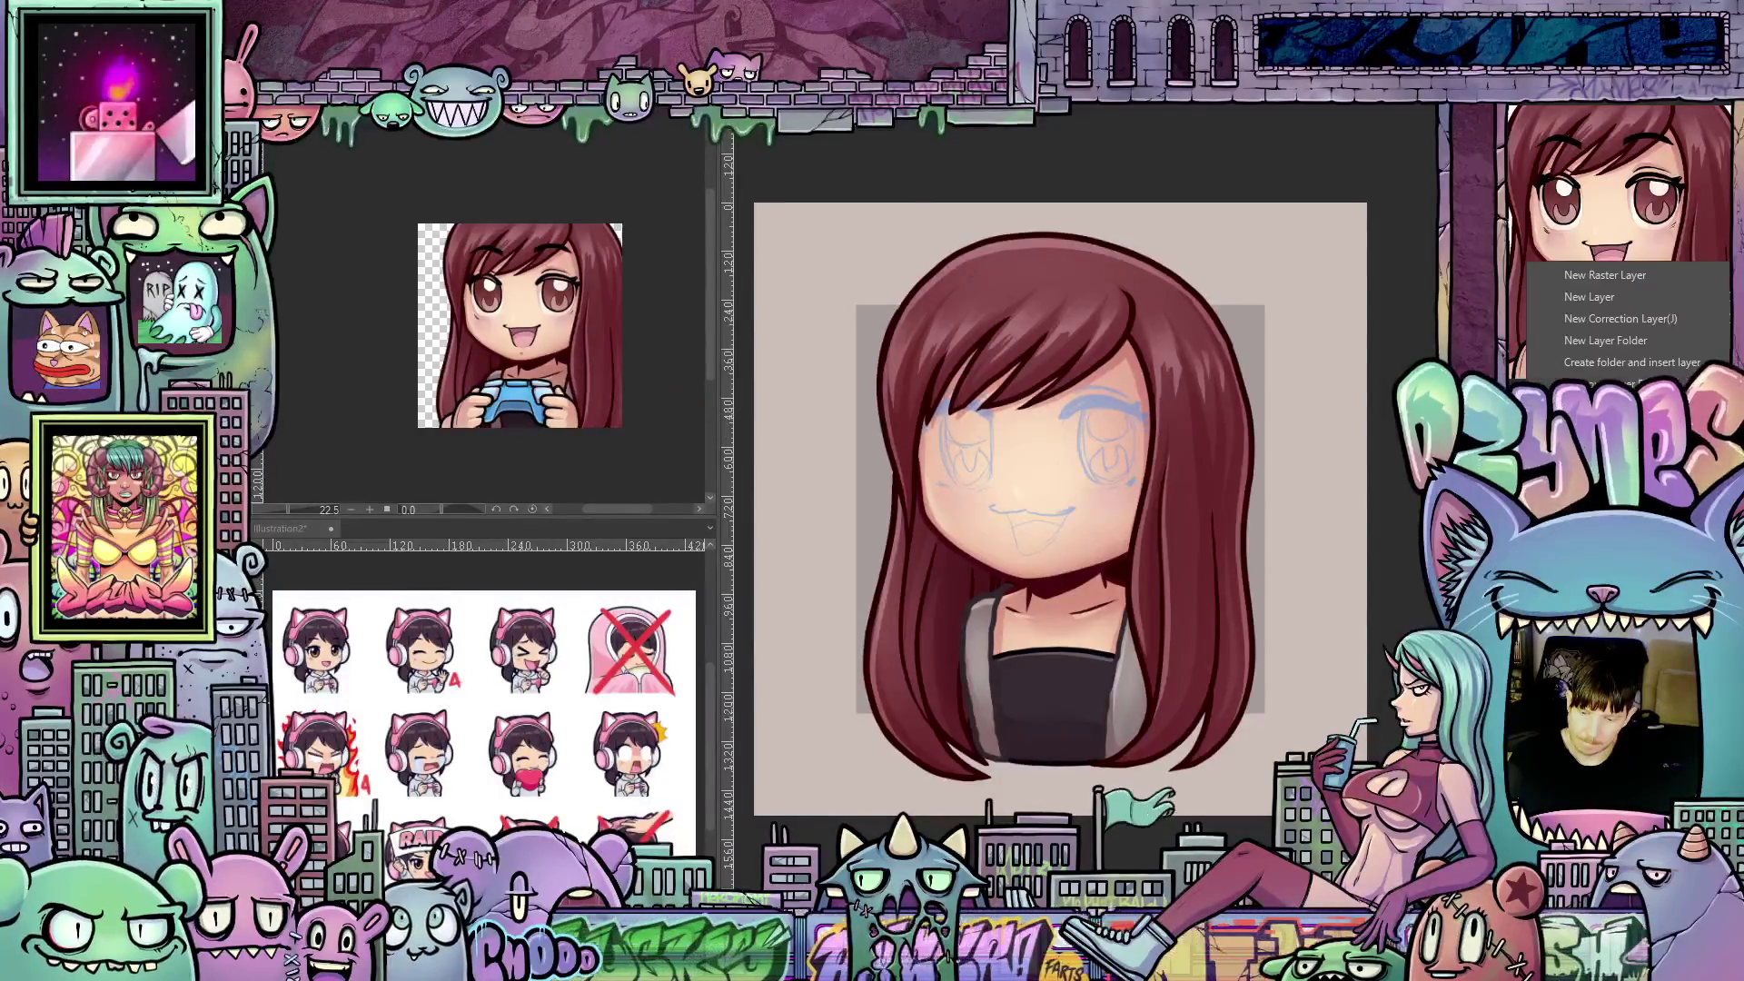
key("Escape")
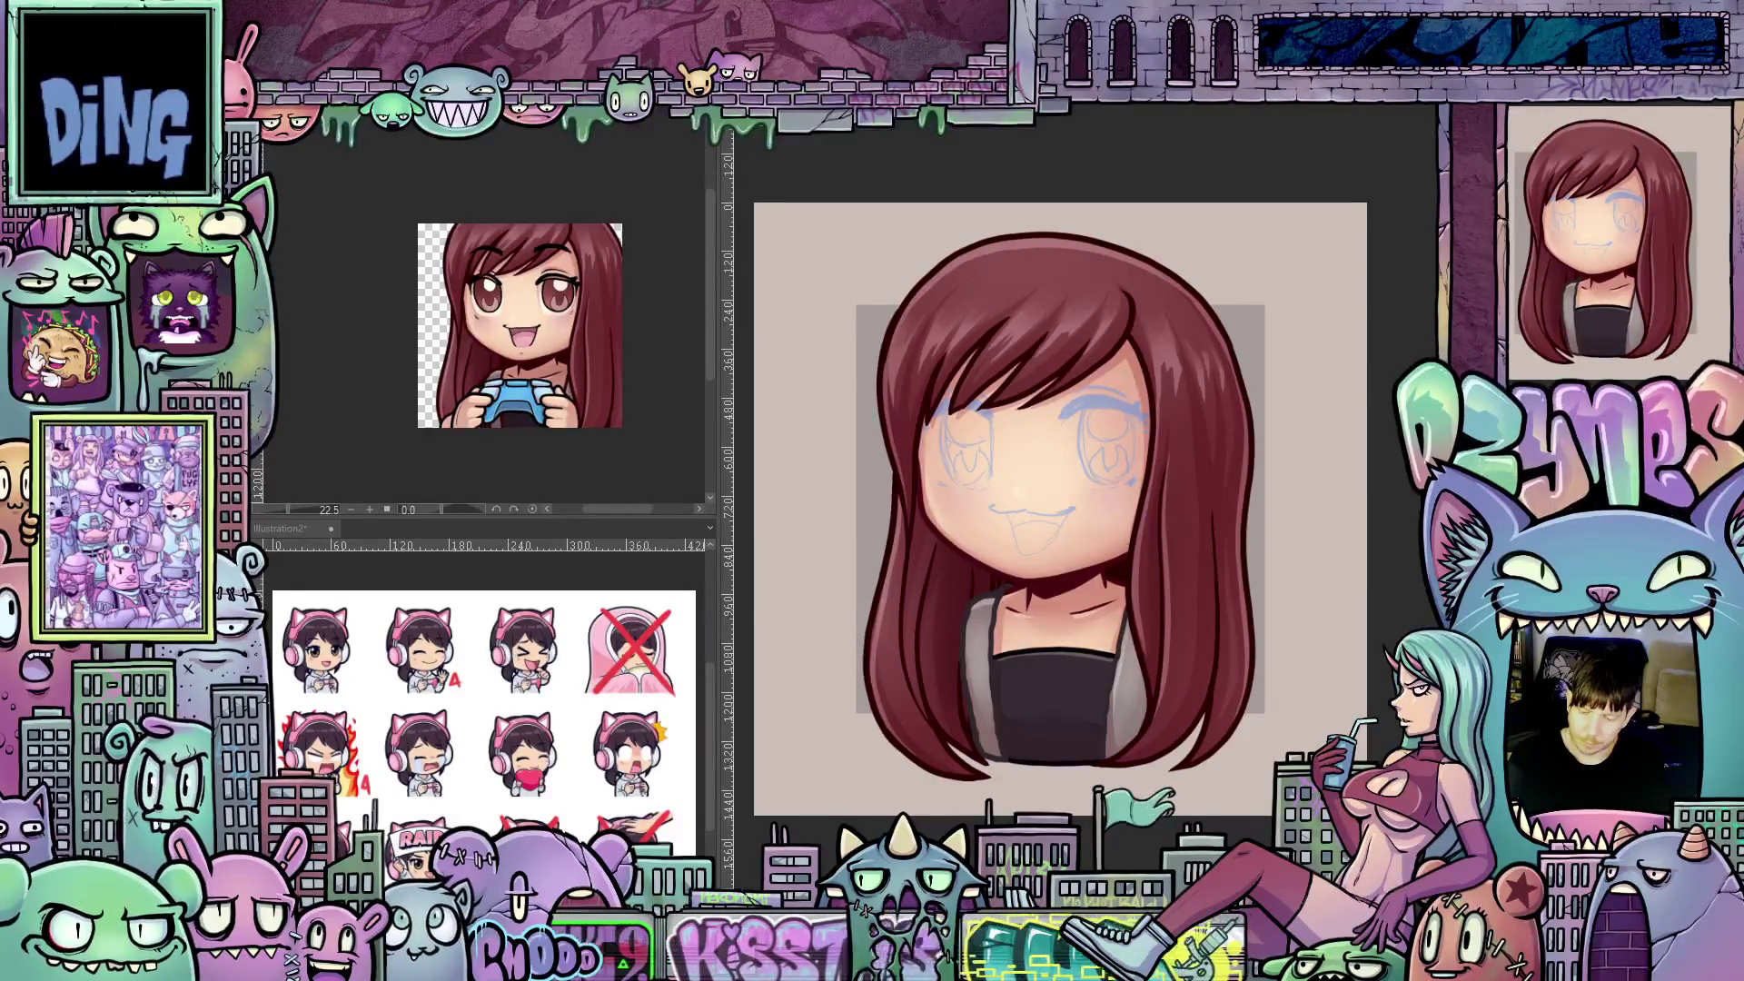
left_click(273, 127)
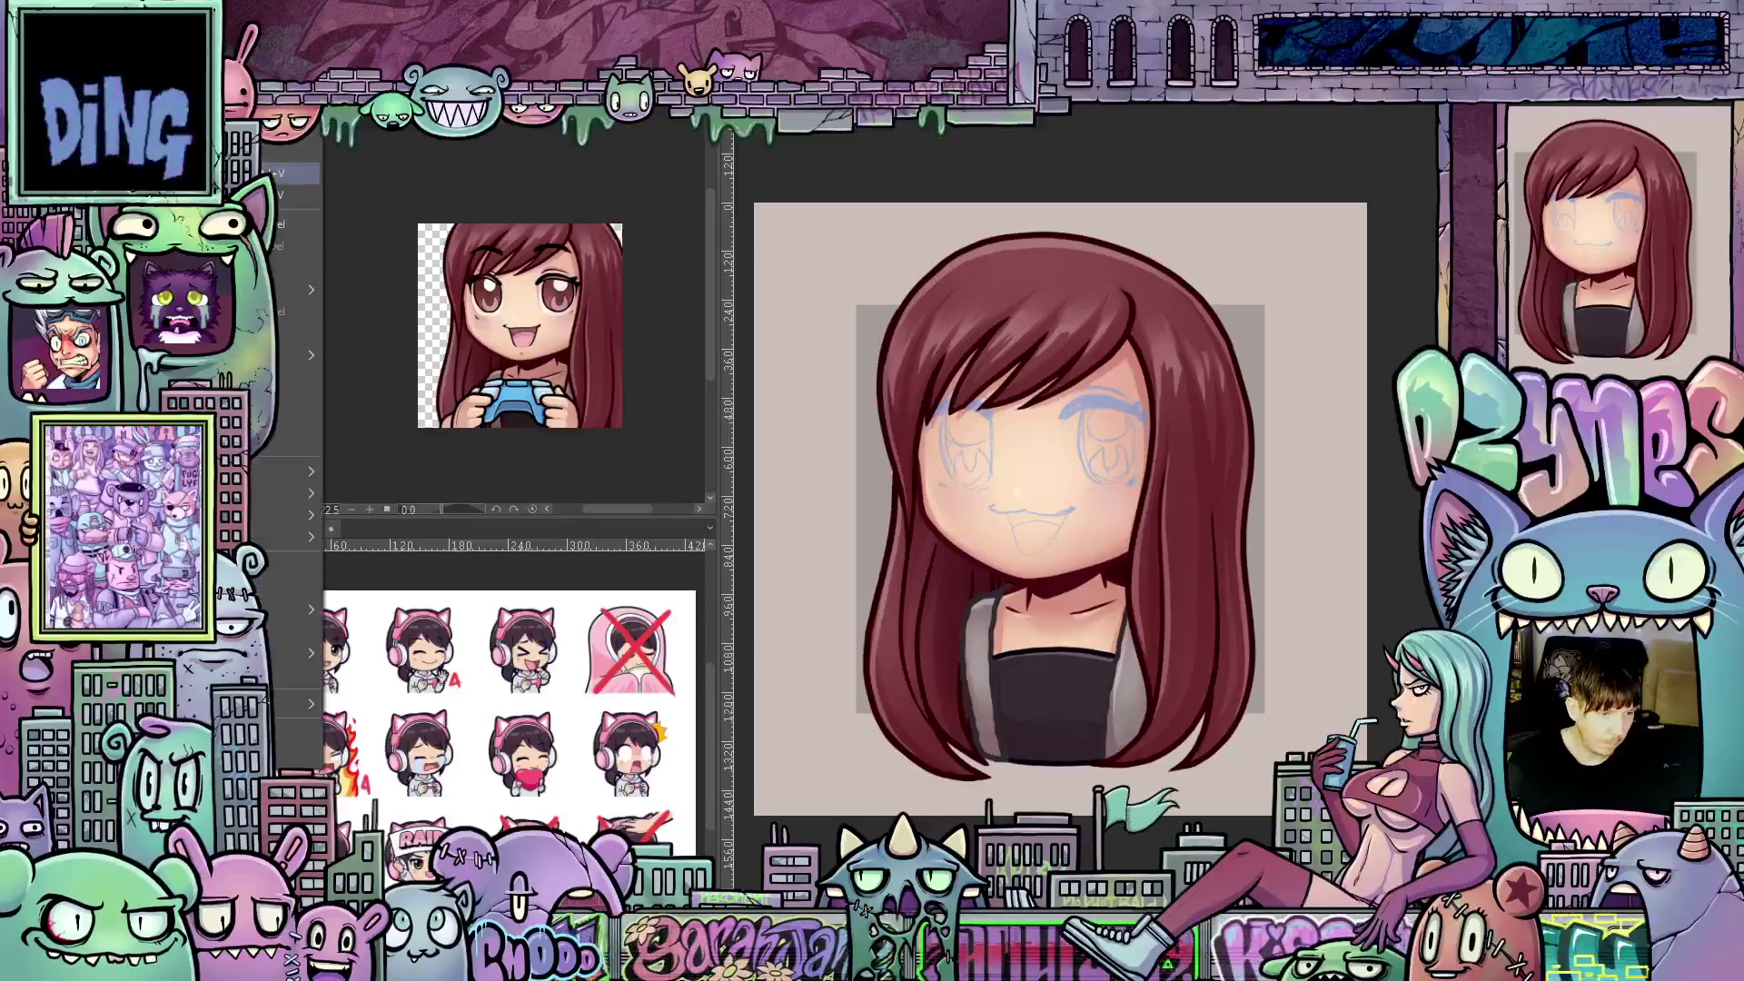
left_click(289, 172)
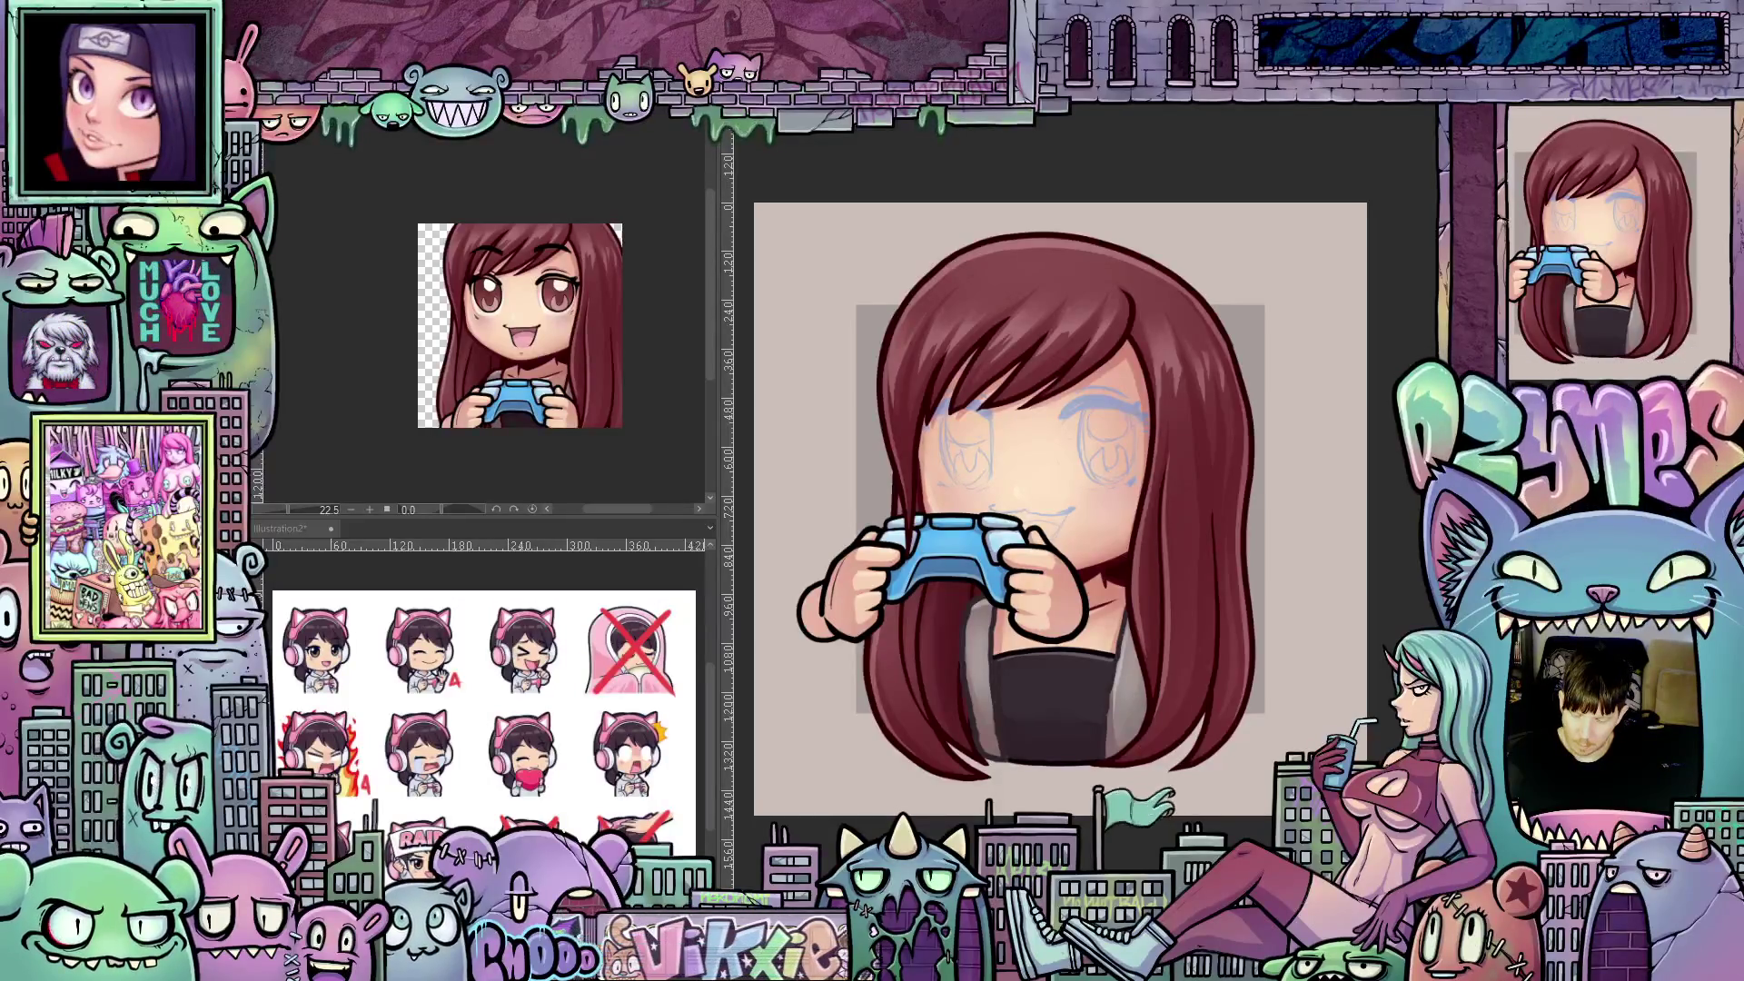
key("Delete")
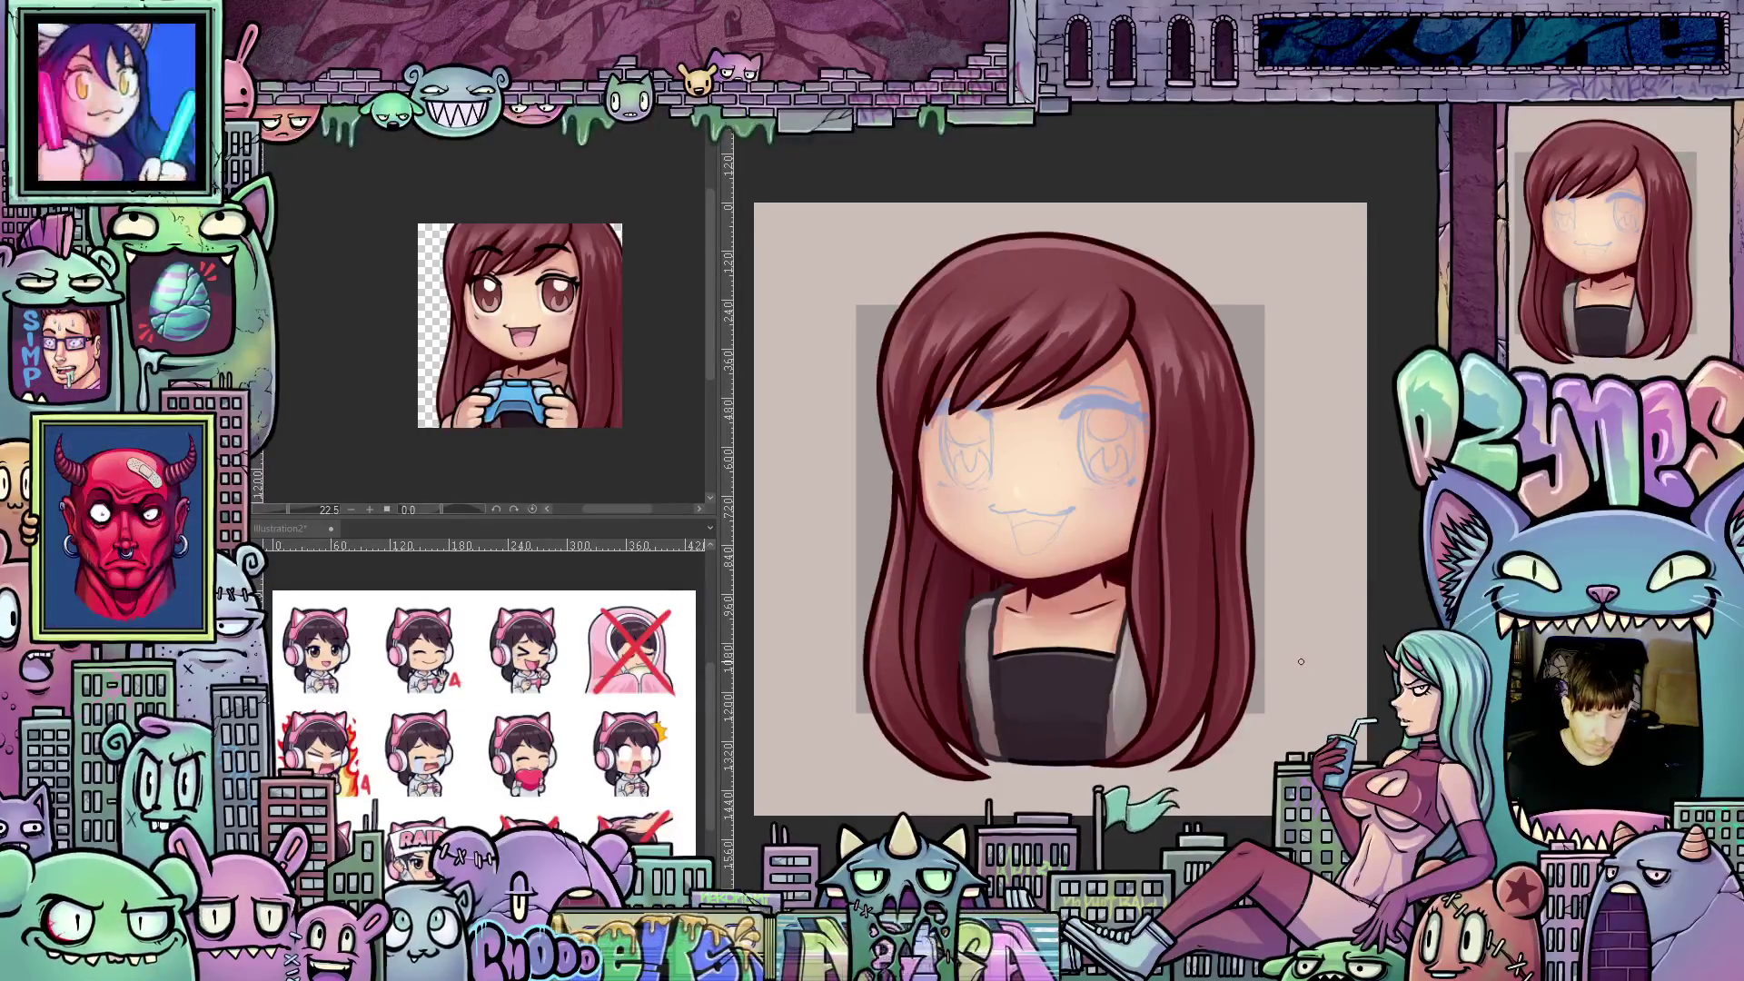
left_click_drag(1300, 662, 1352, 716)
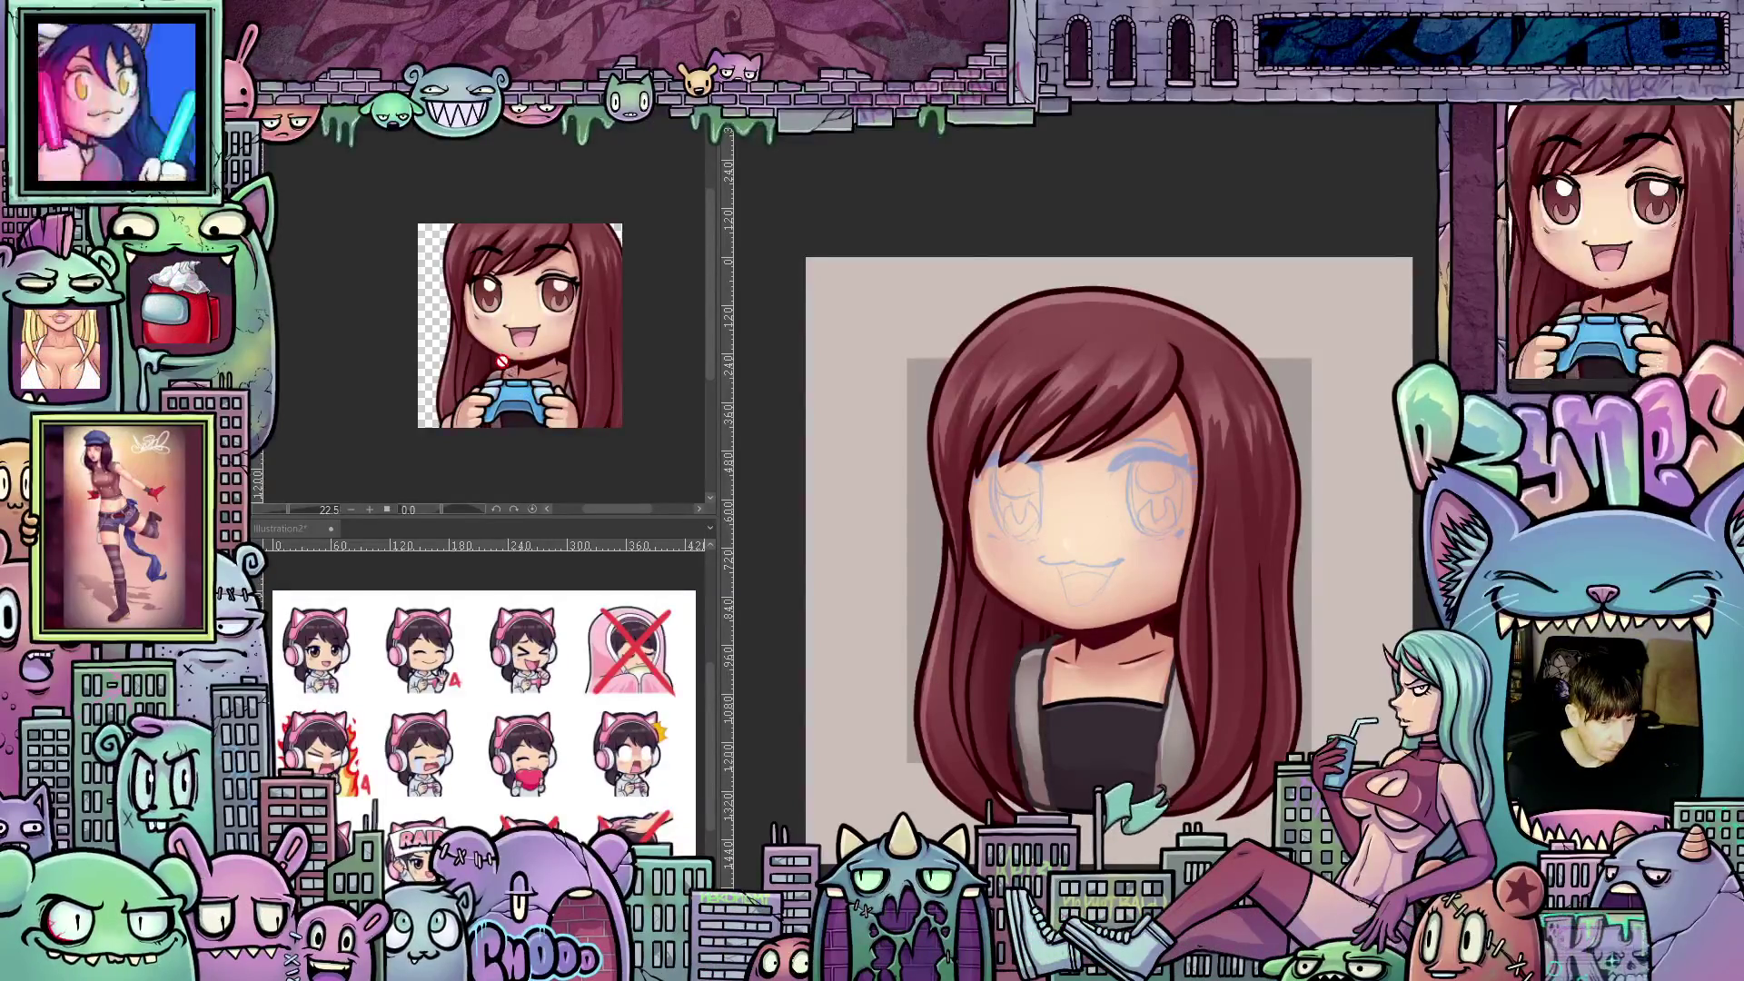
- Zoom the reference to 40.3 and sample a colour from the controller girl's artwork
scroll(502, 362, "up", 3)
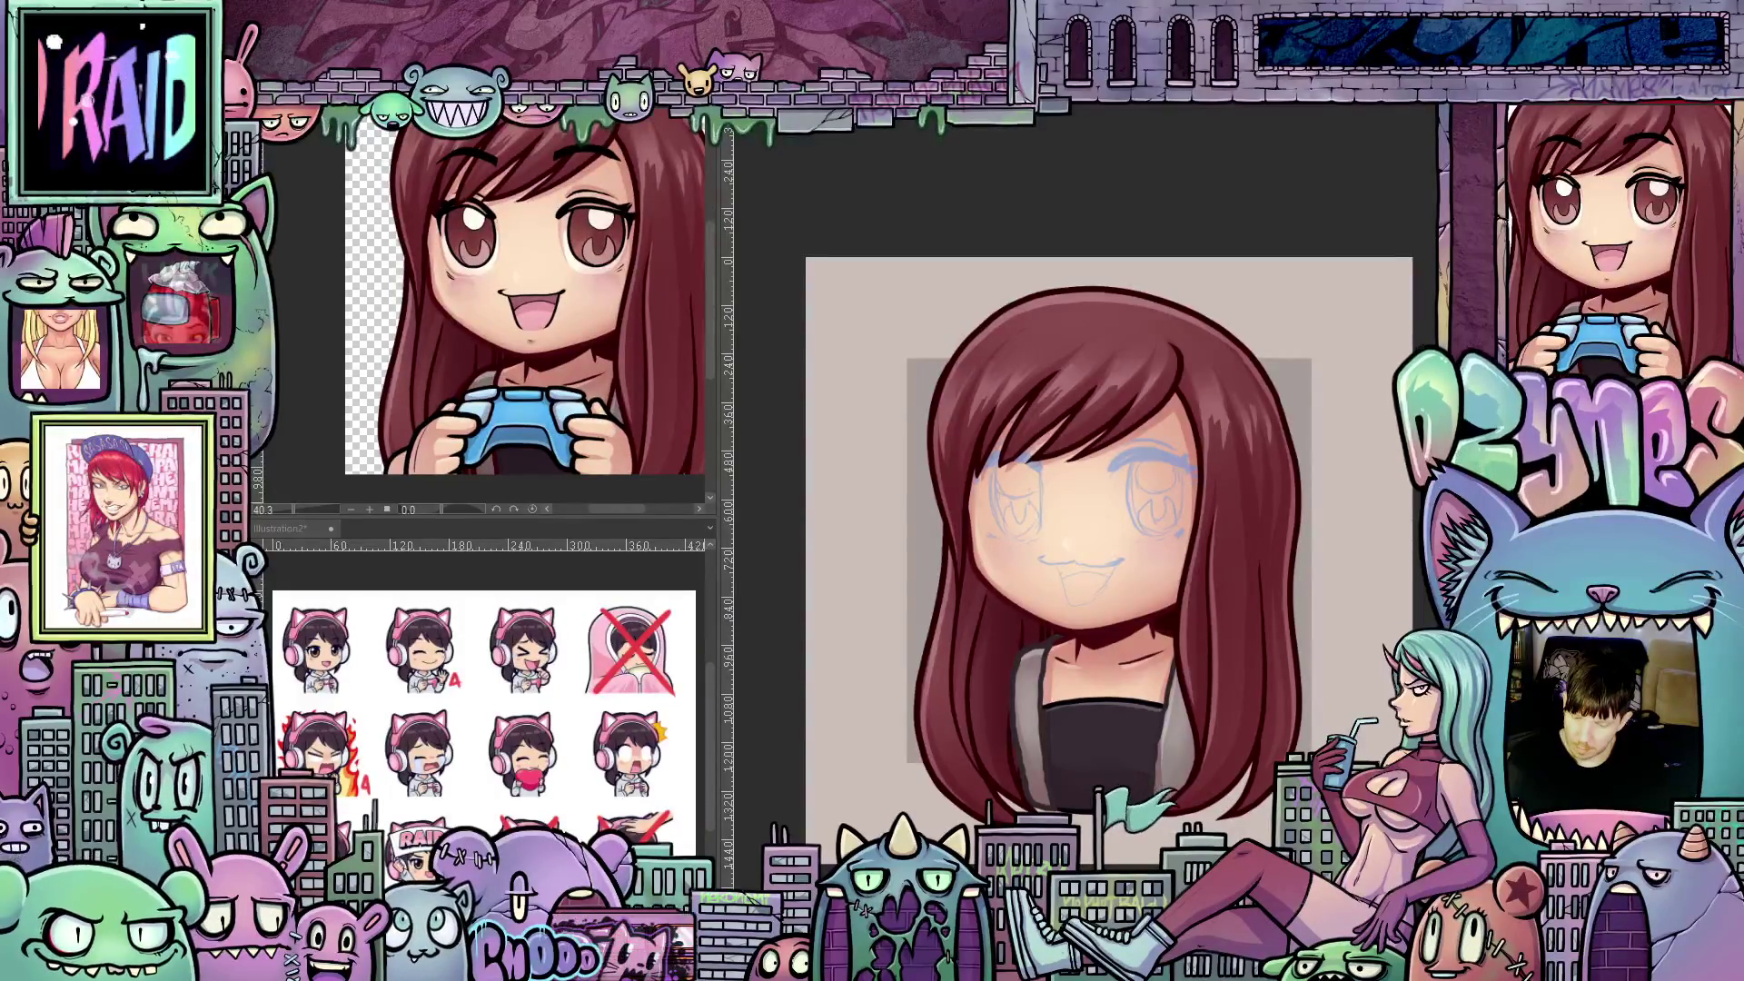
left_click(467, 383)
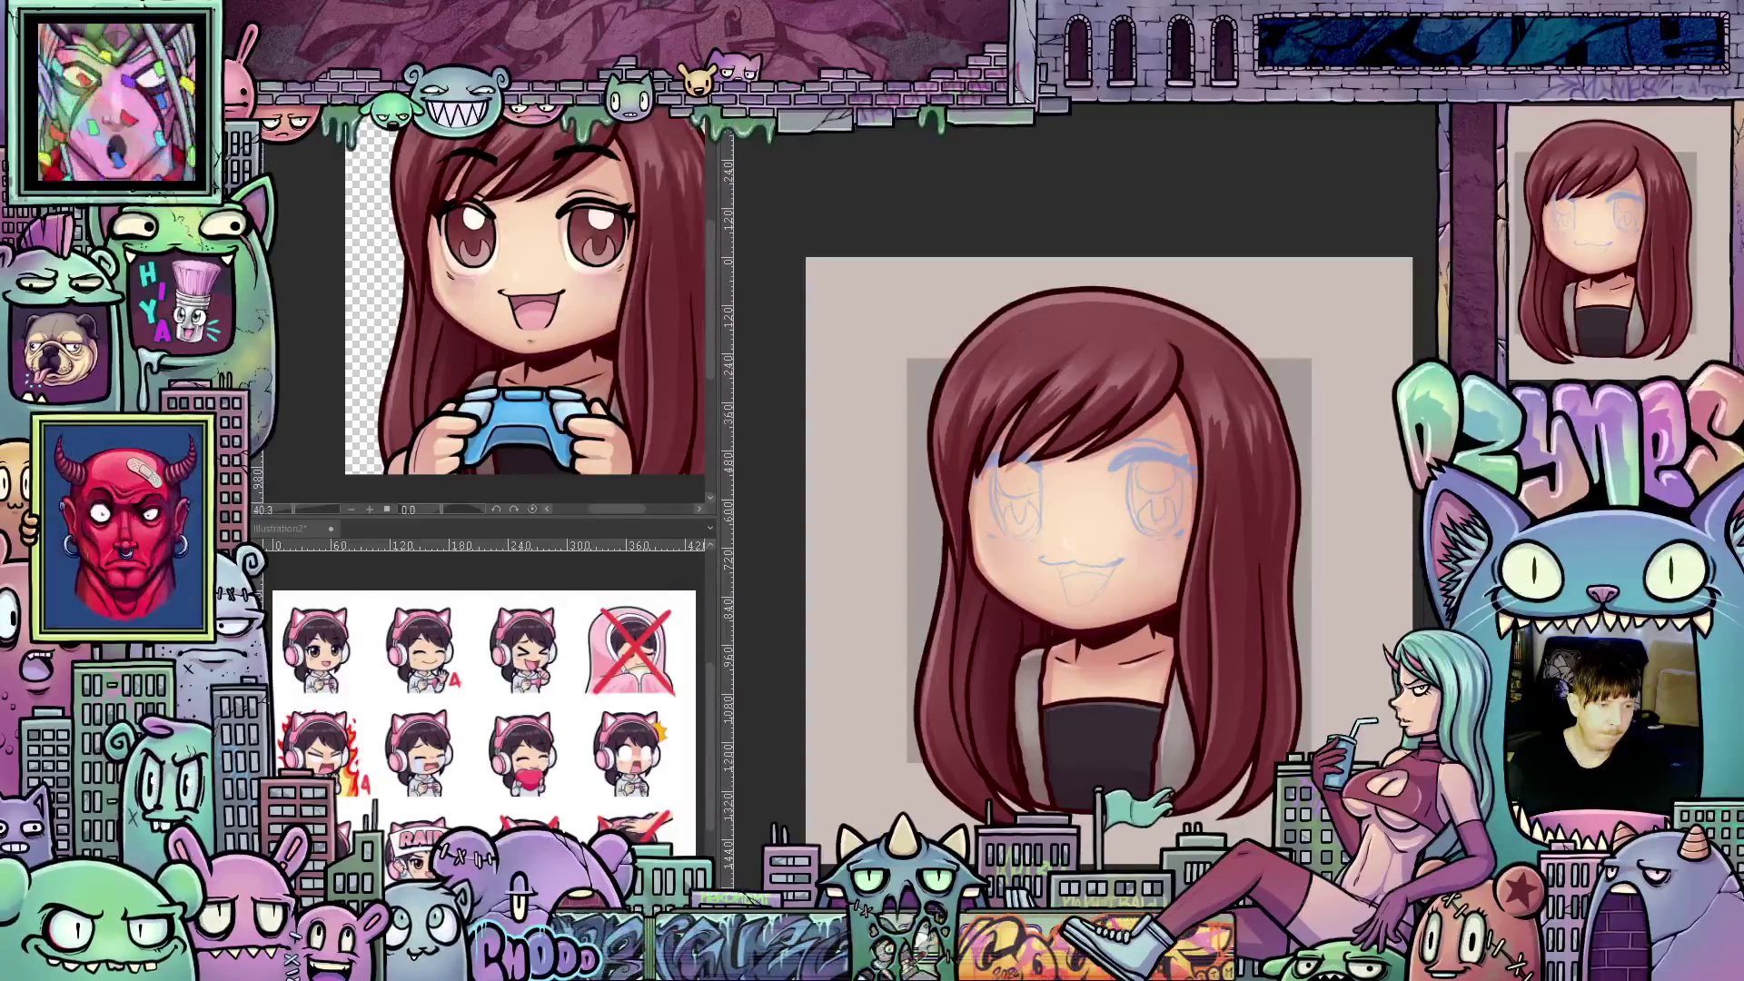
- Save Base 01a with Ctrl+S and start a free transform on the artwork
key("ctrl+s")
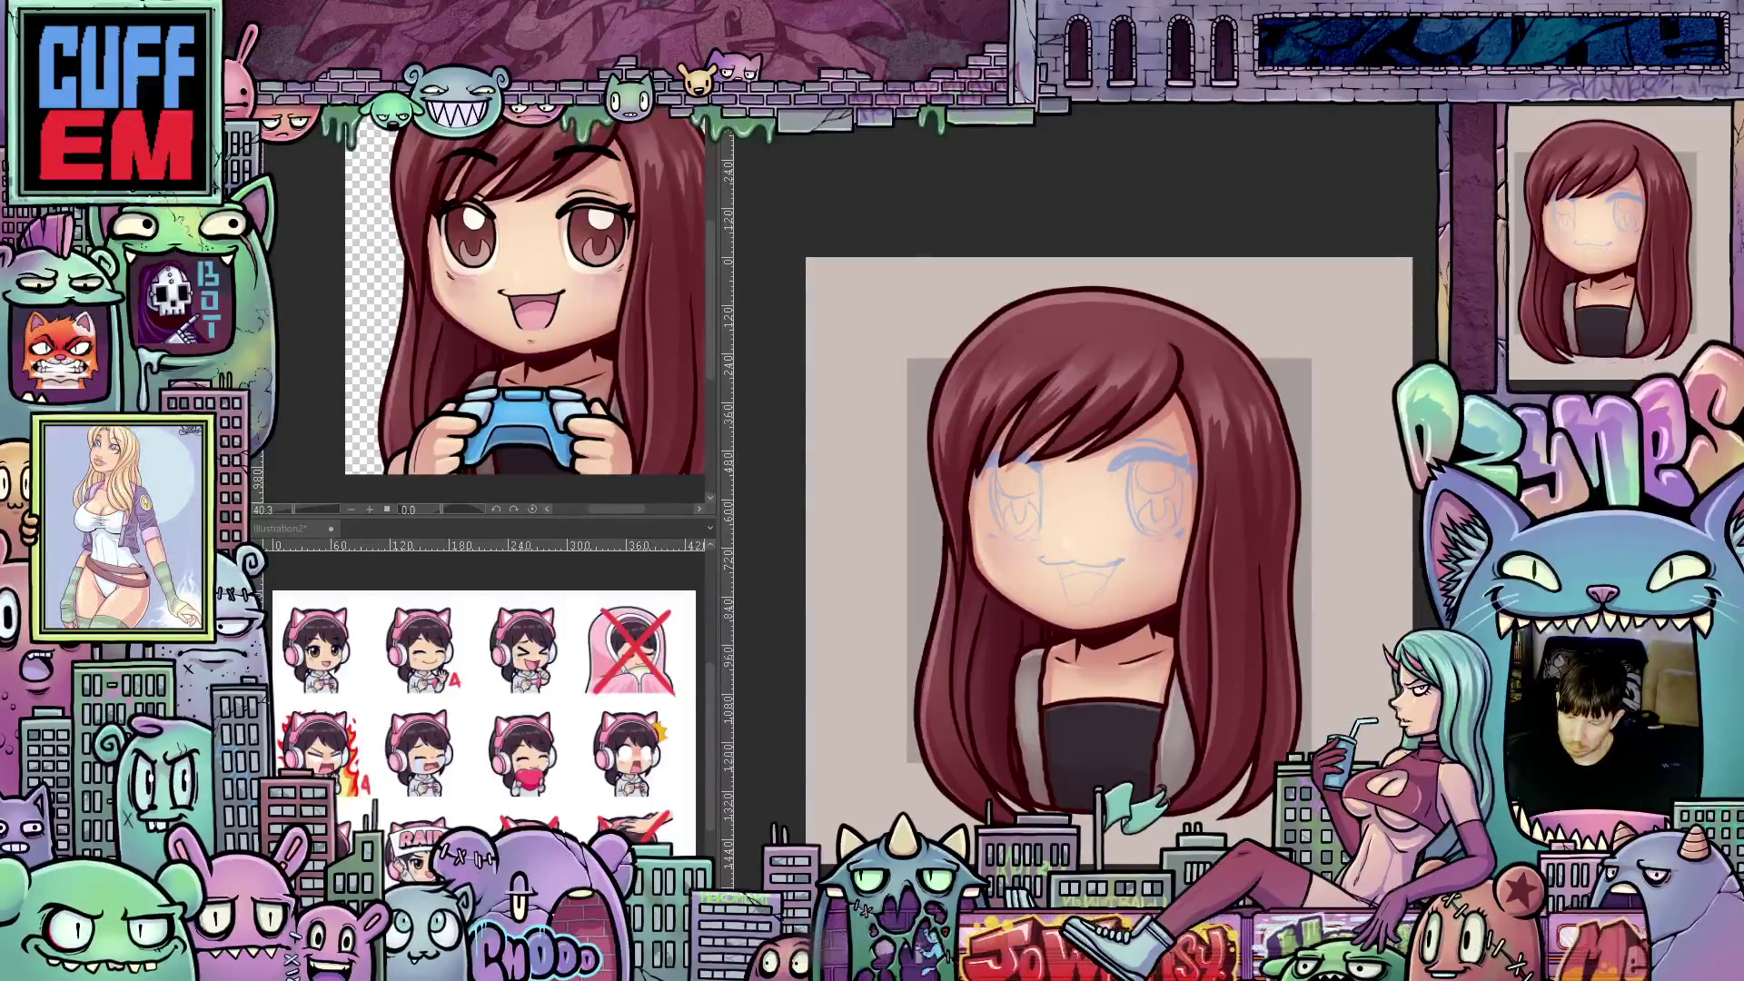
key("ctrl+t")
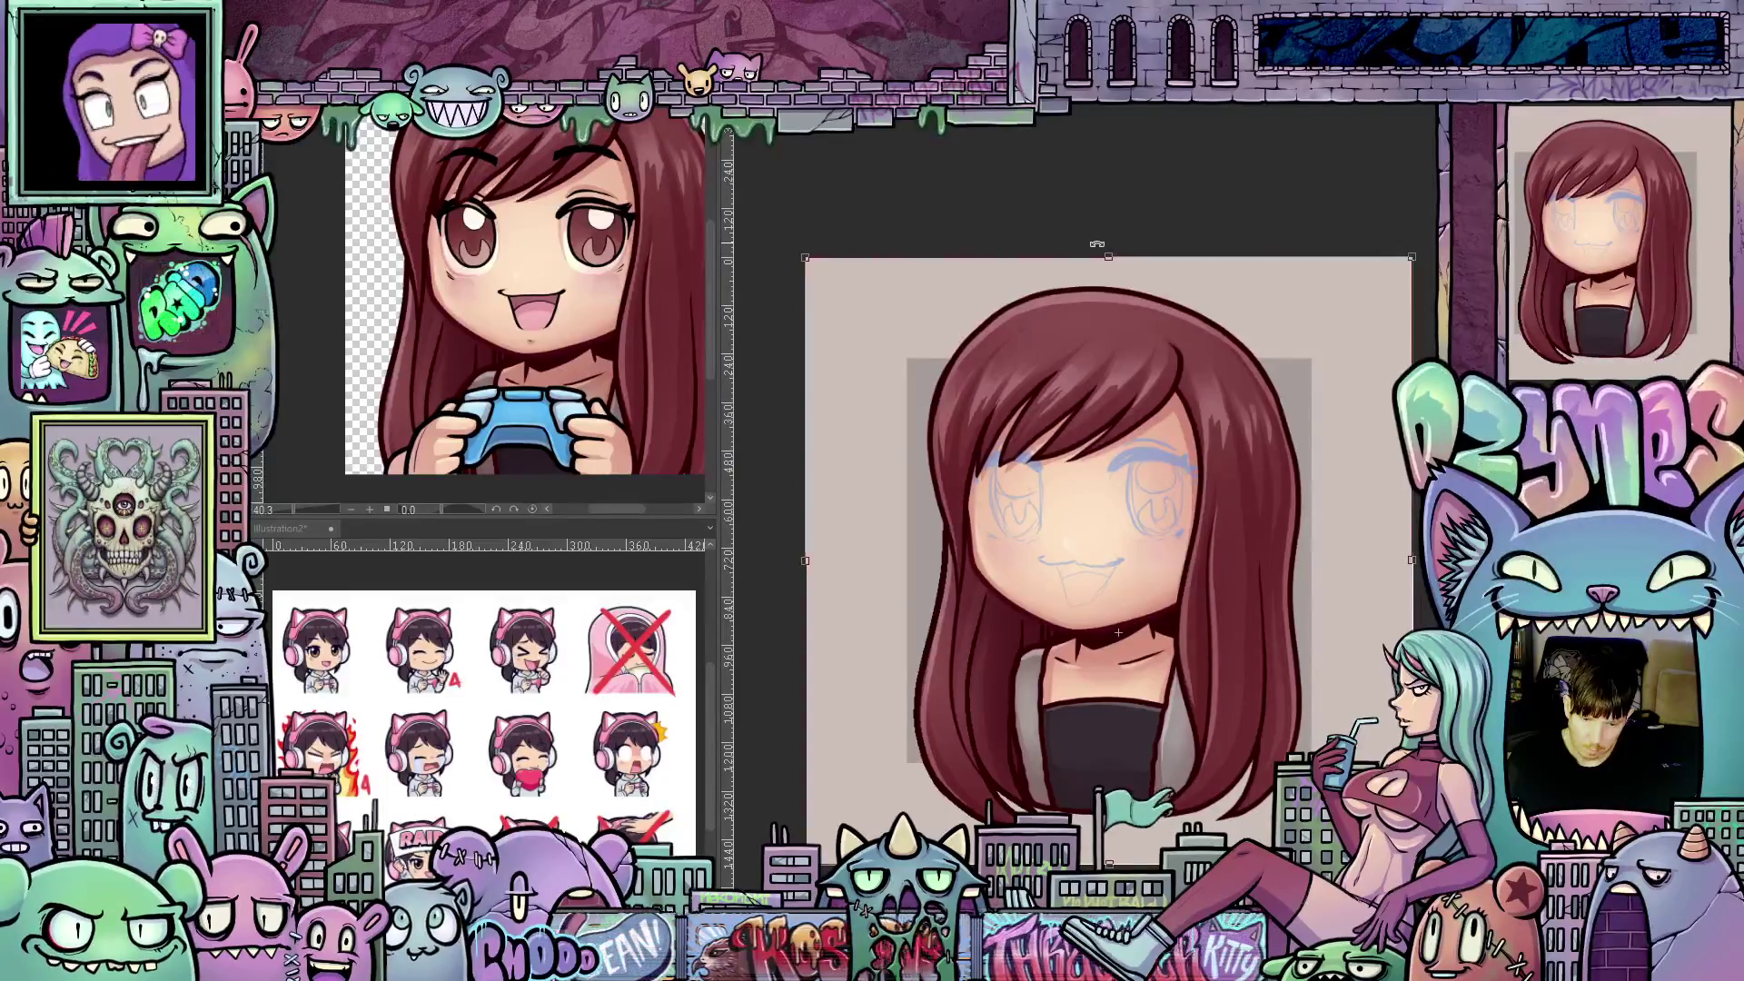
- Tilt the artwork slightly counter-clockwise in two small transform passes, applying each
left_click_drag(1096, 243, 1085, 244)
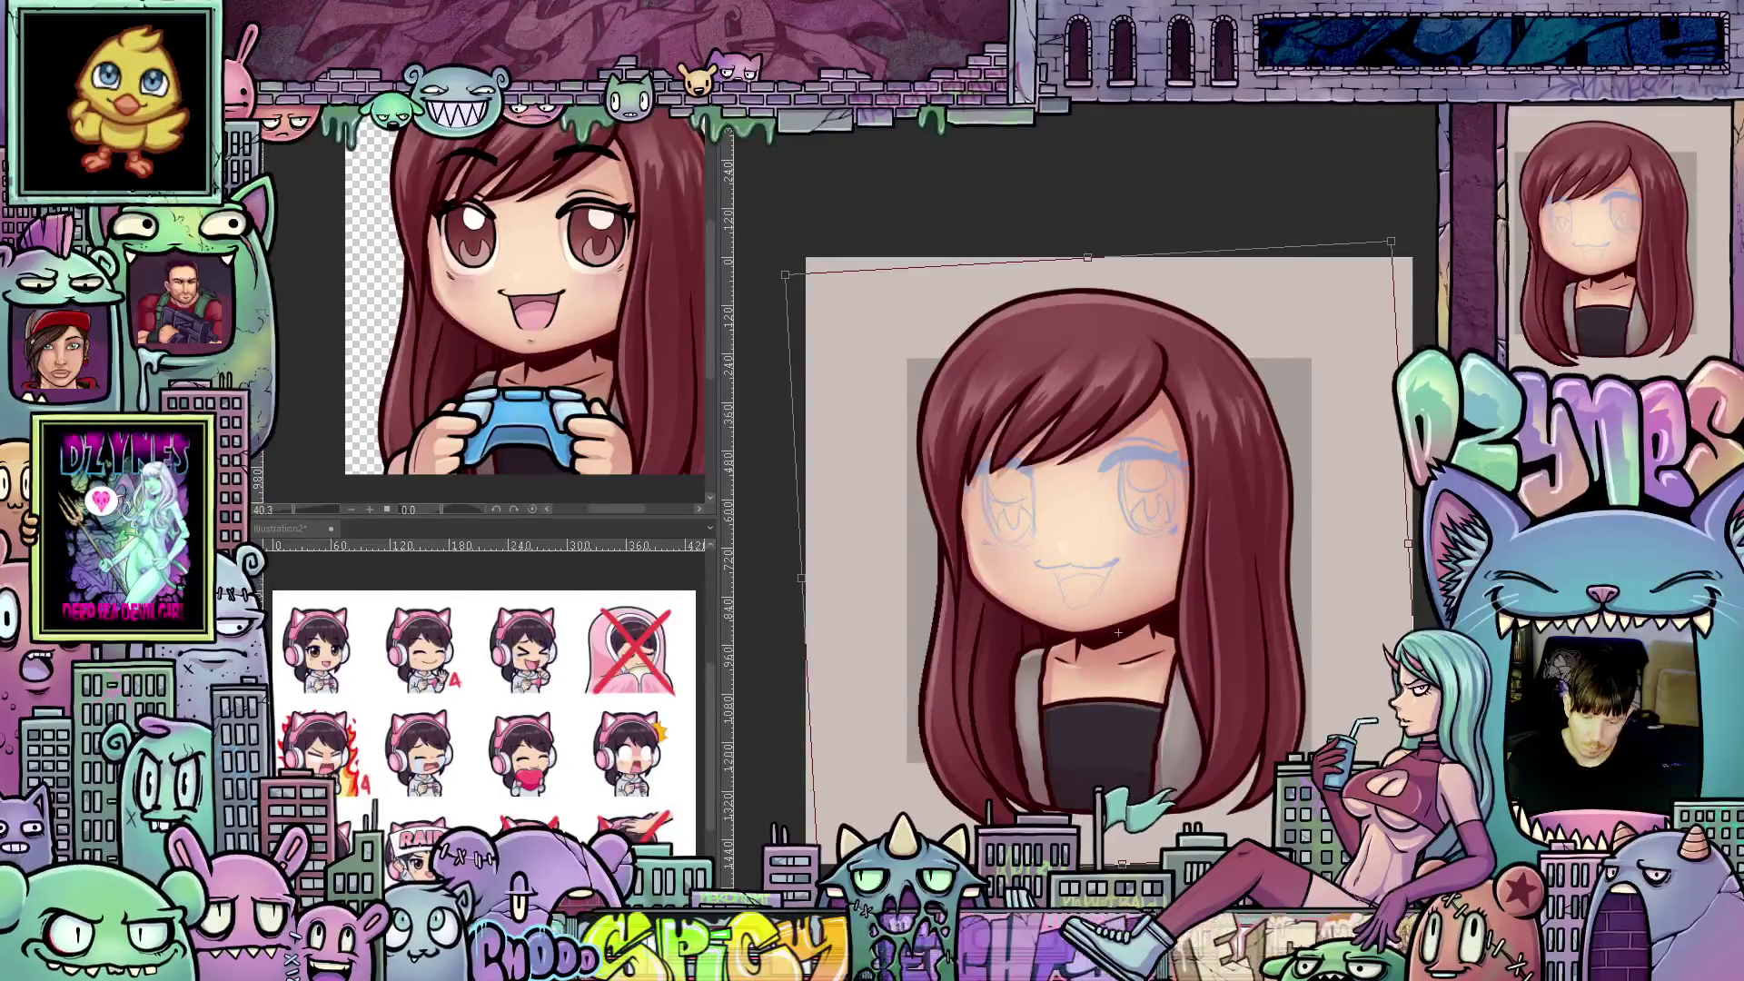
key("Return")
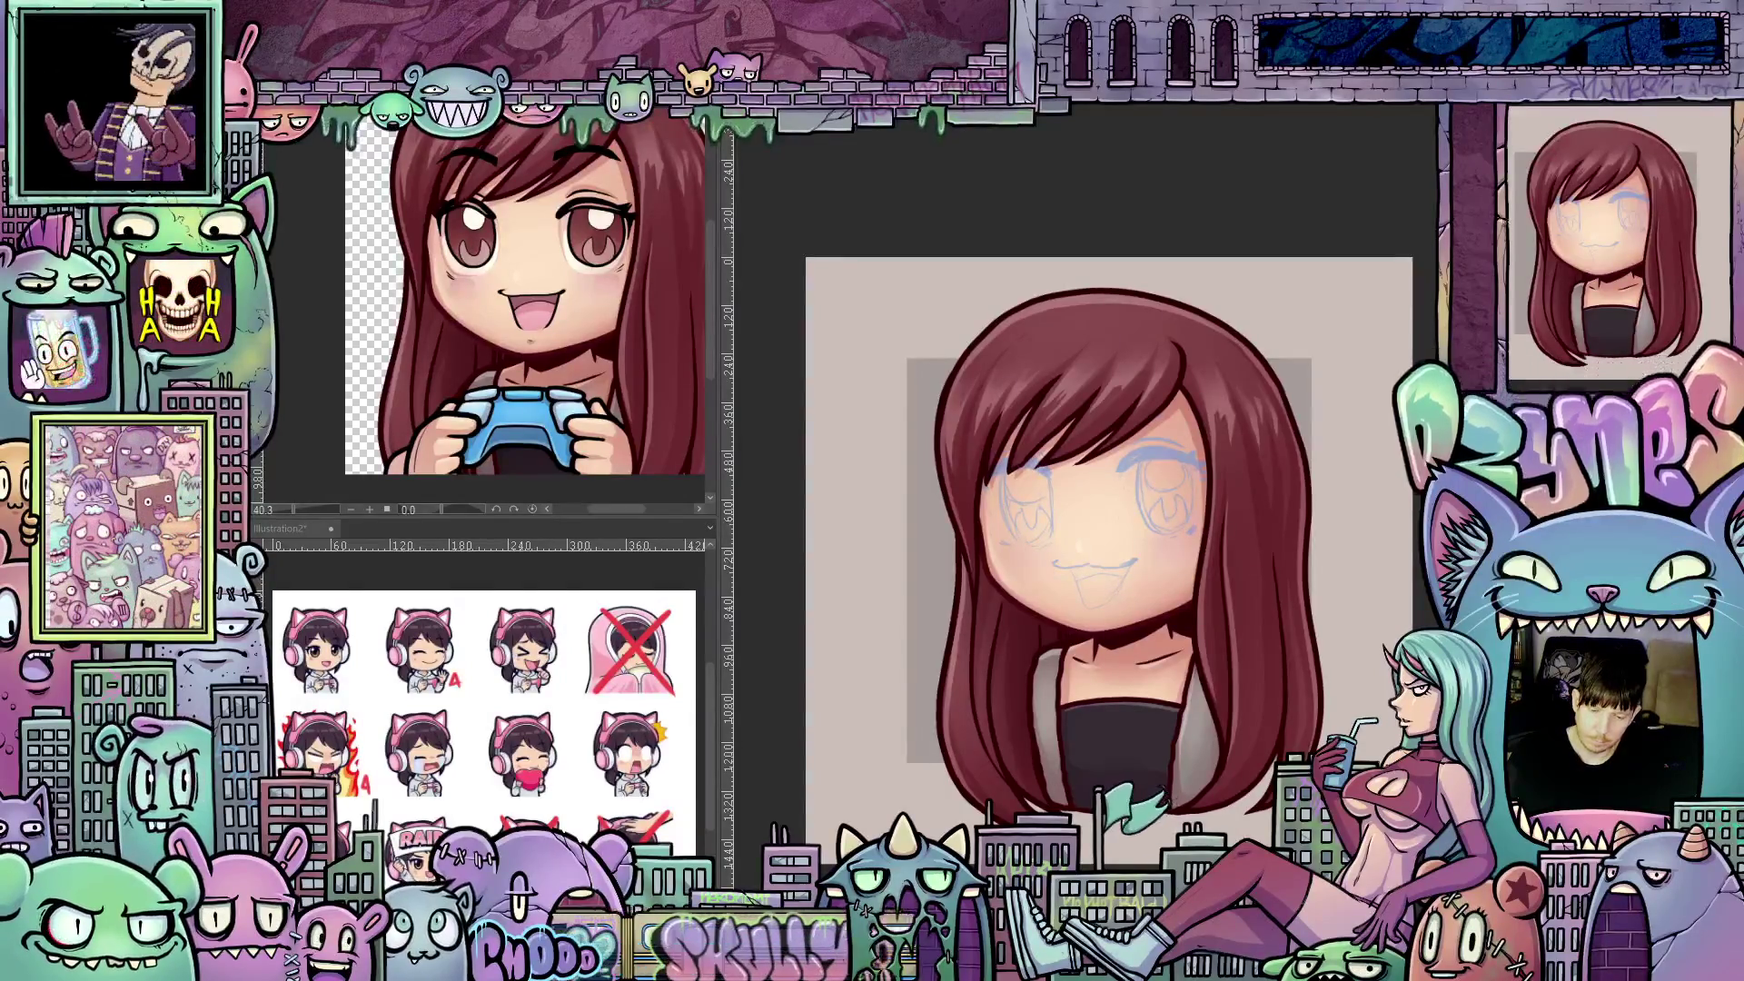
key("ctrl+t")
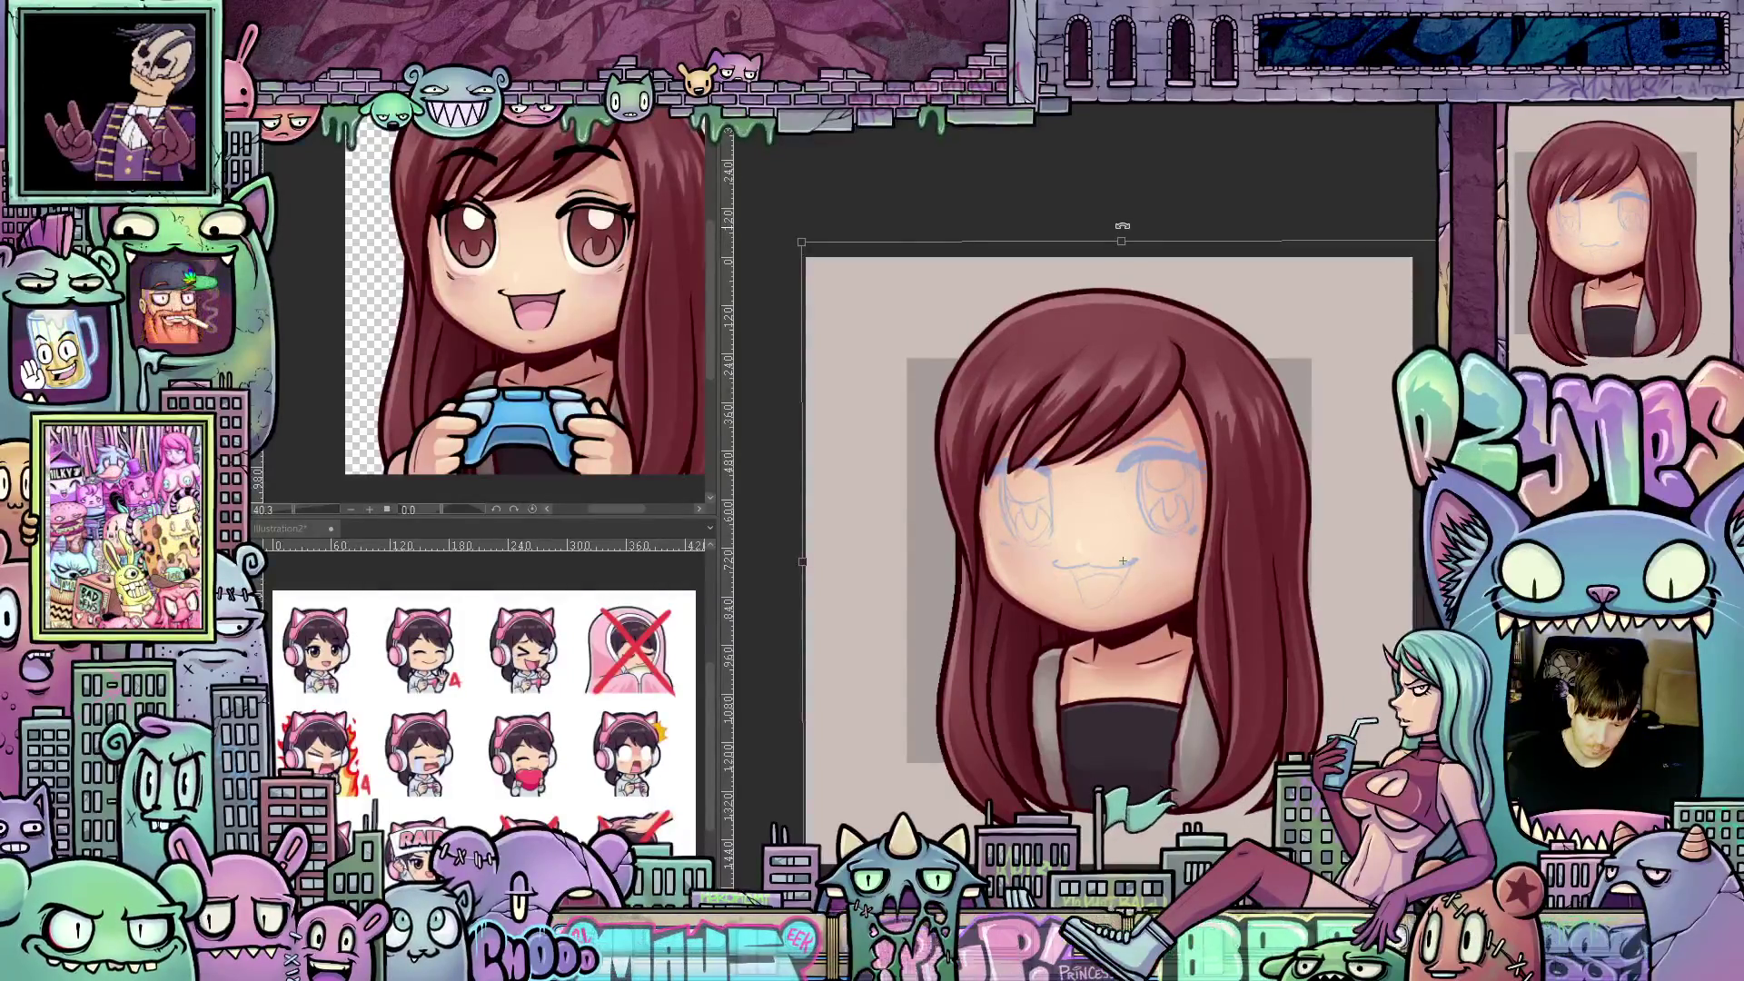
left_click_drag(1123, 226, 1113, 226)
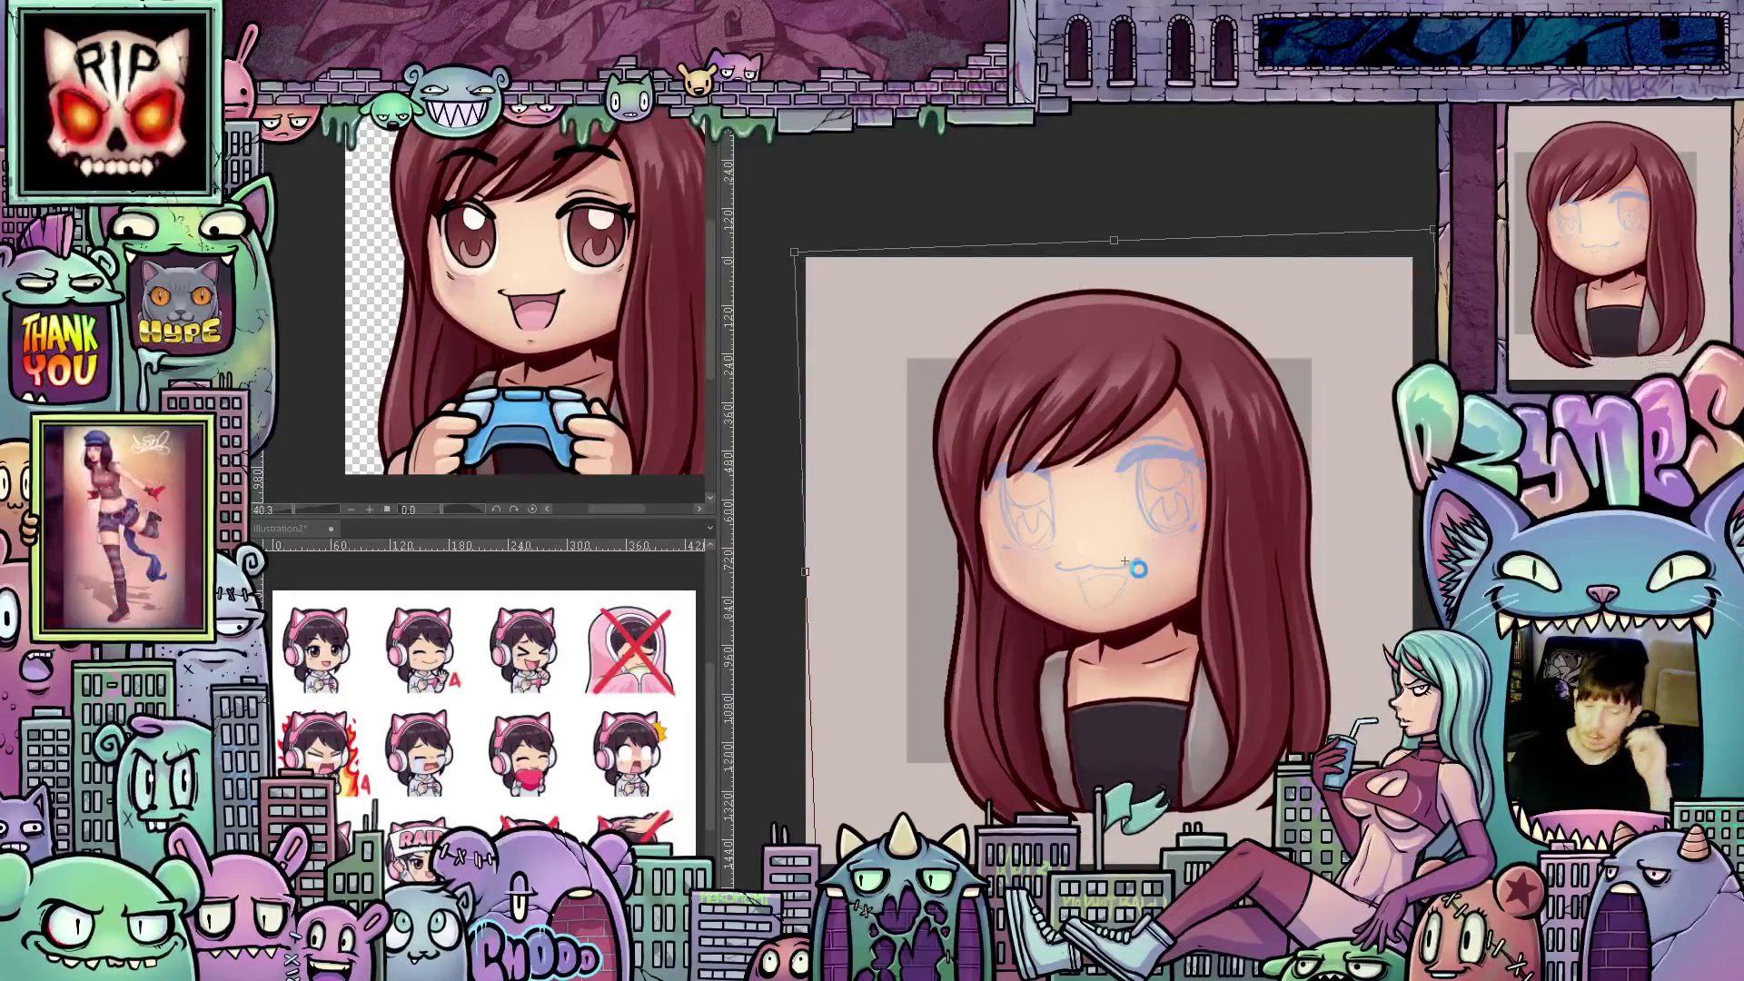
key("Return")
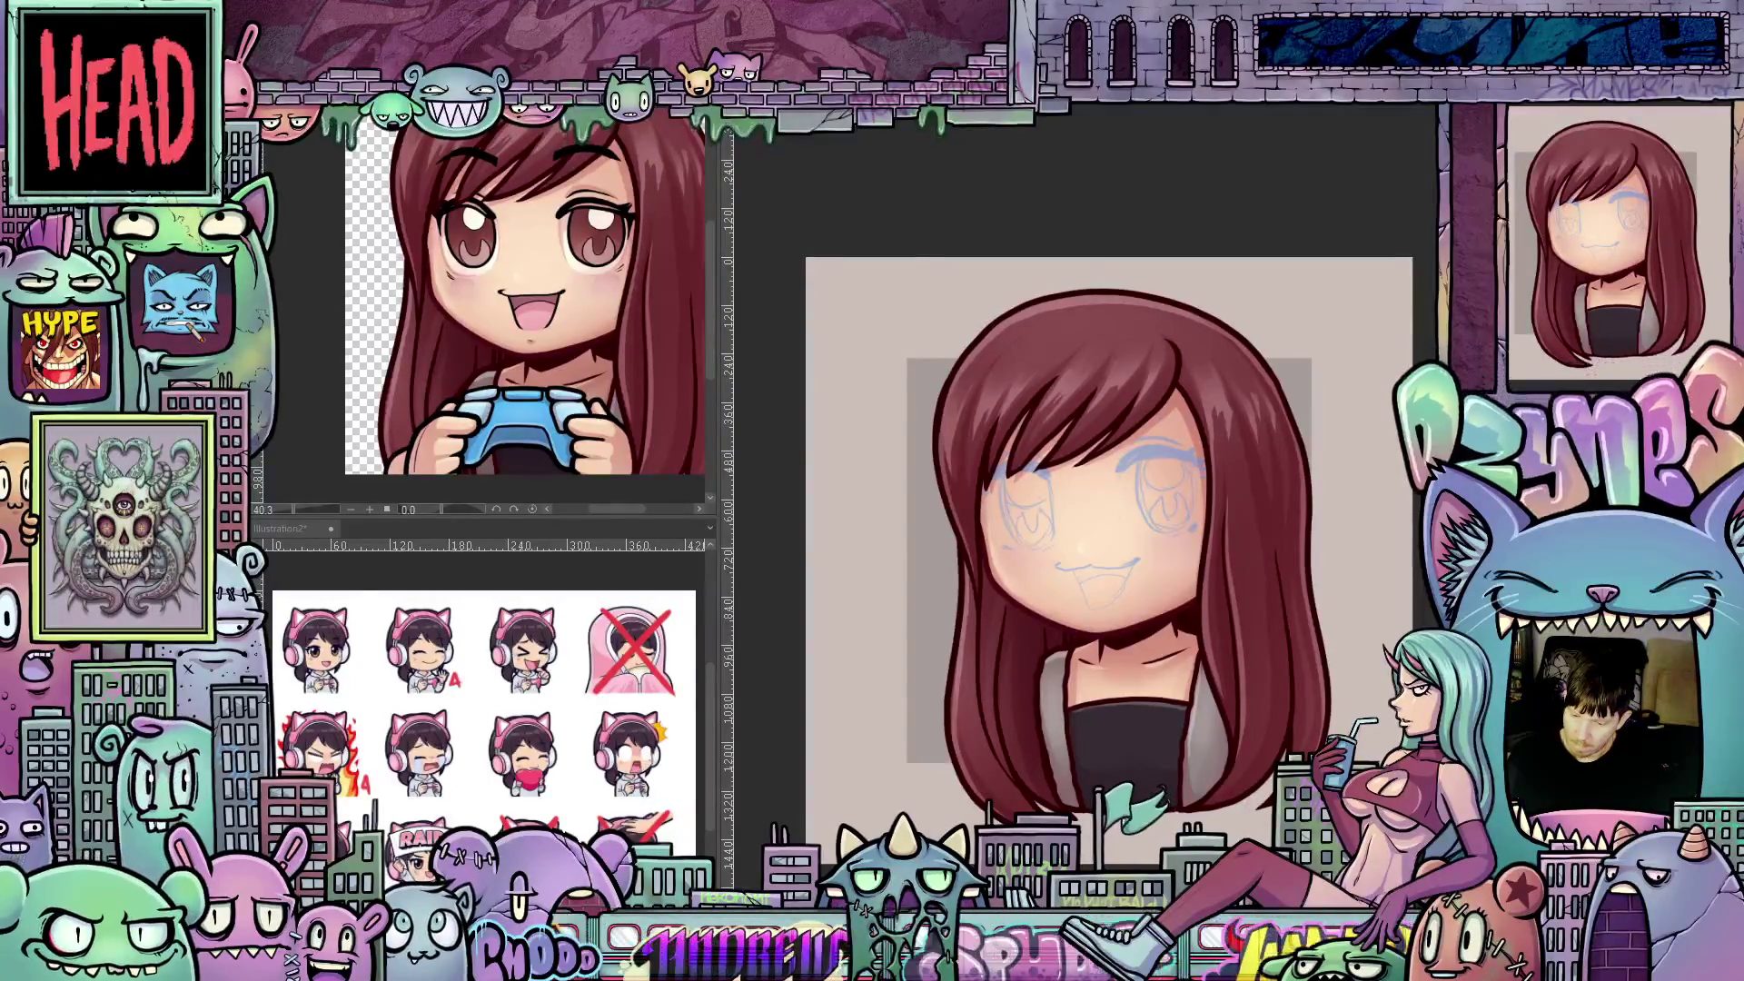
- Ink the squinting > < eyes in bold black over the blue sketch, rotating the view as needed
scroll(1142, 614, "up", 3)
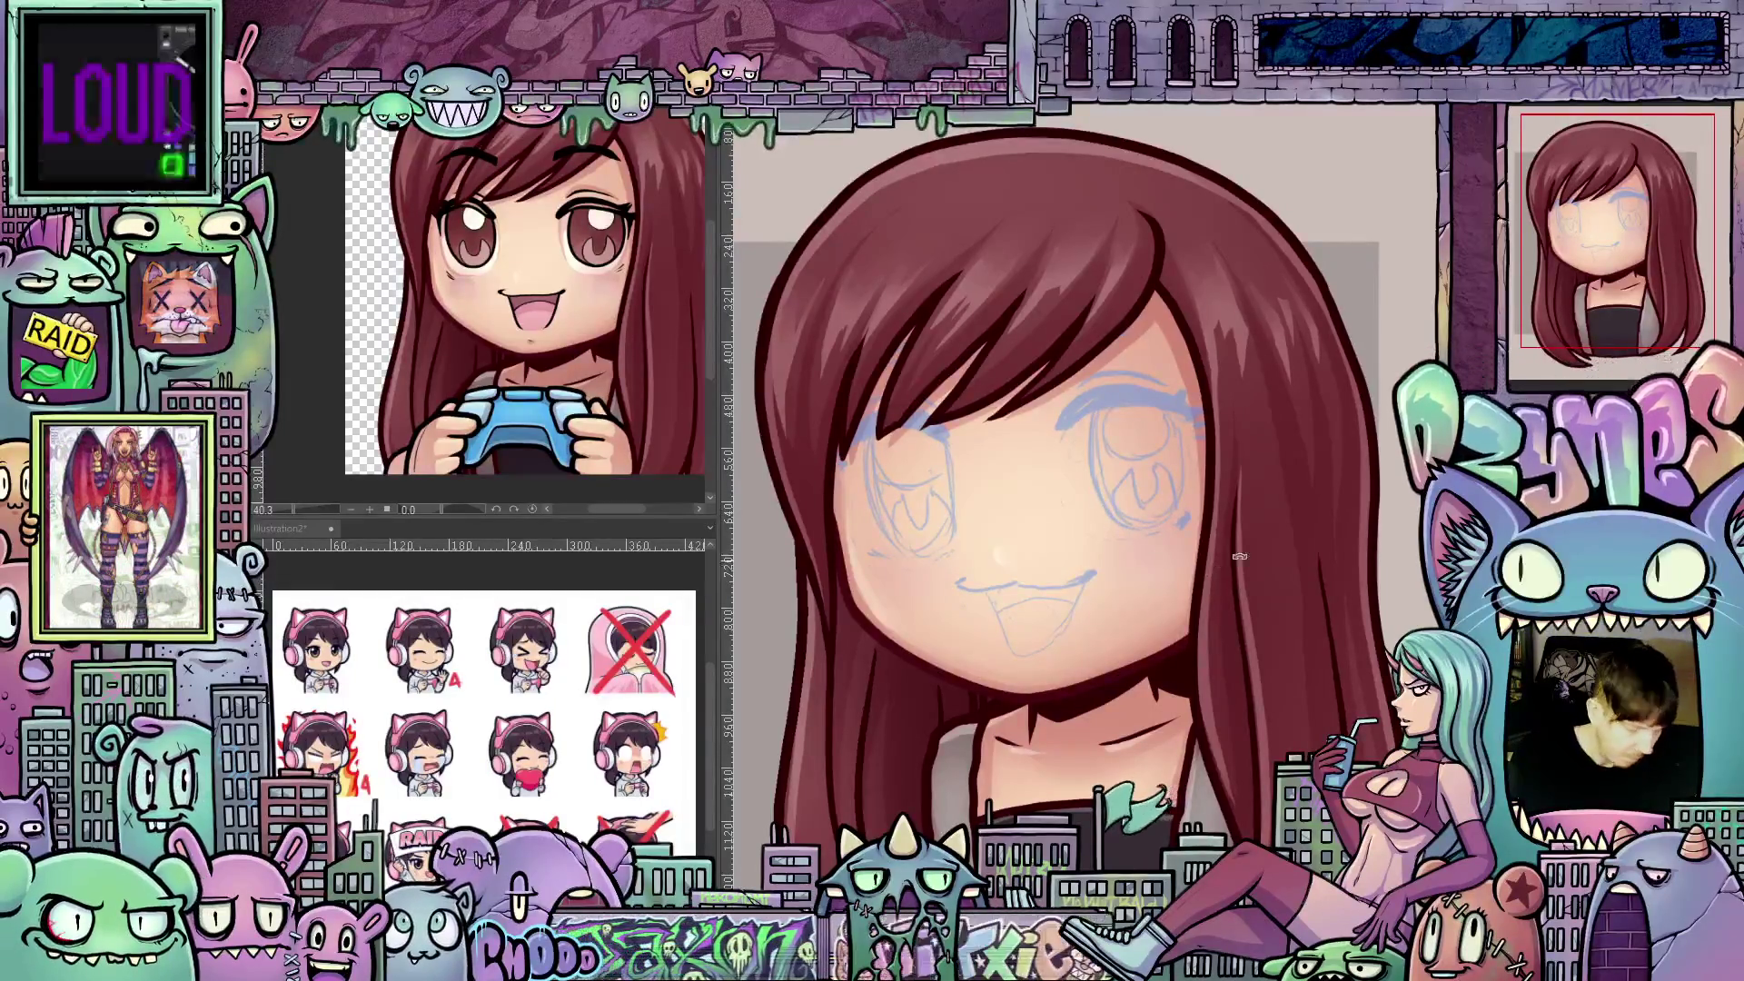
left_click_drag(1110, 502, 1056, 496)
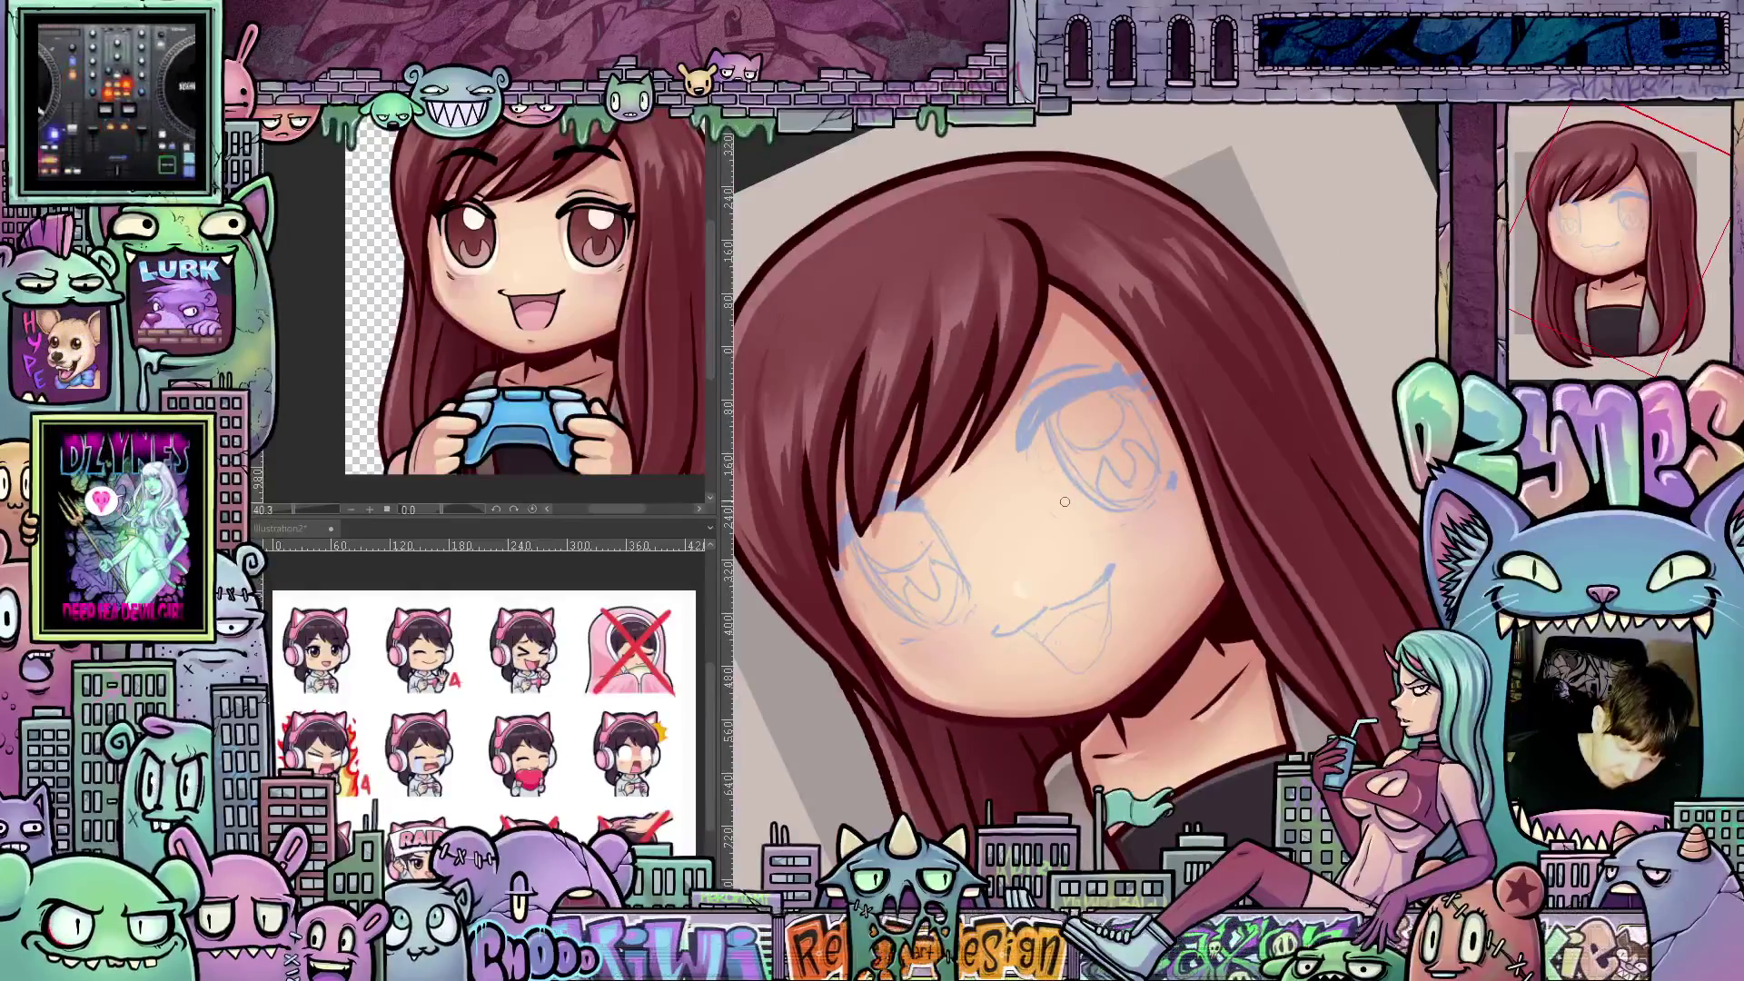
mouse_move(1110, 415)
left_mouse_down()
mouse_move(1064, 507)
mouse_move(1118, 413)
left_mouse_up()
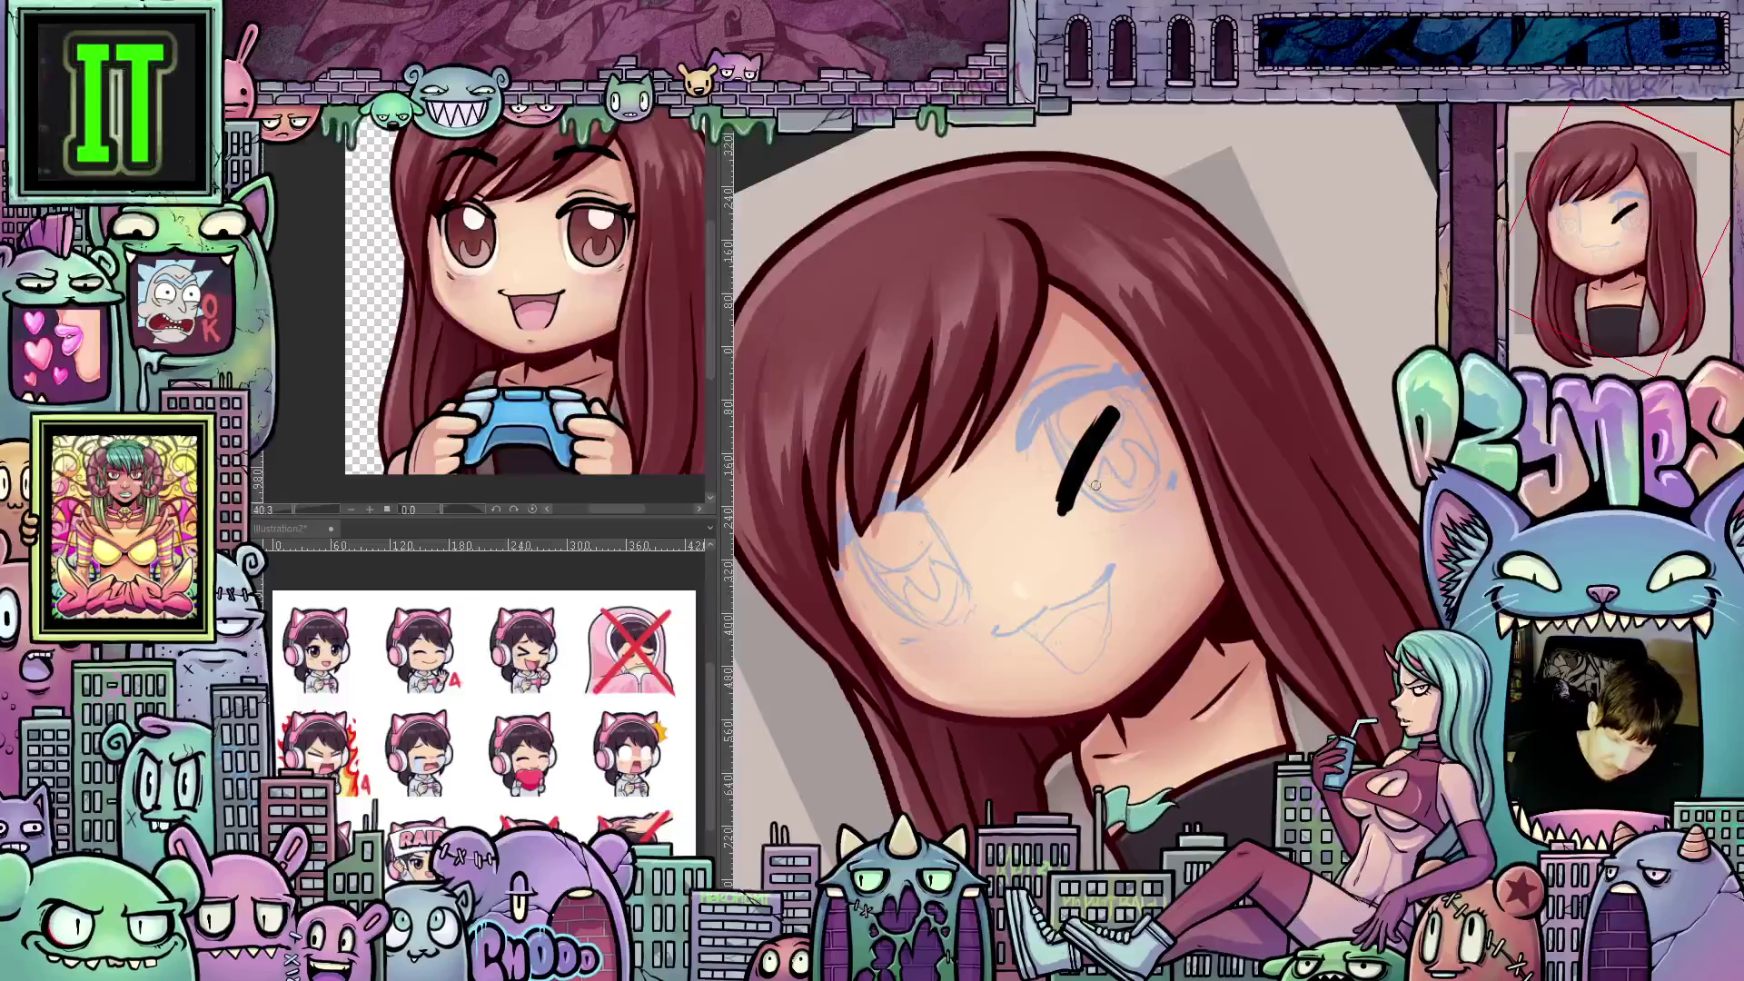
key("minus")
key("minus")
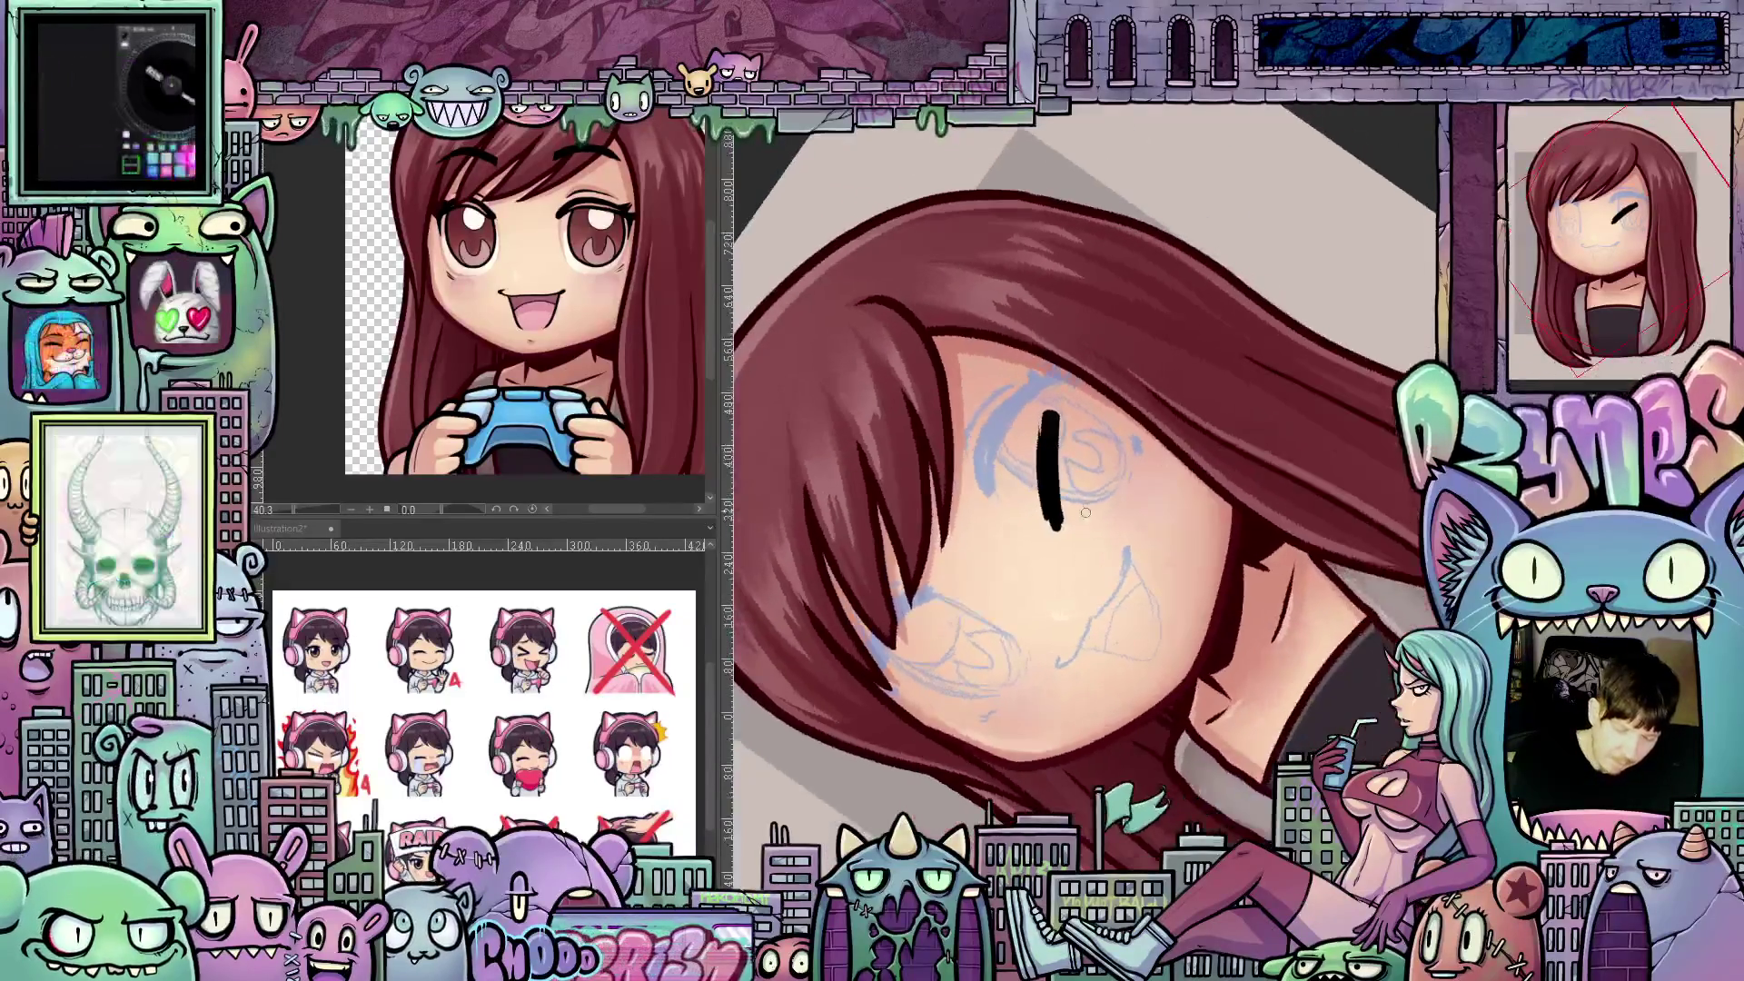
key("asciicircum")
key("asciicircum")
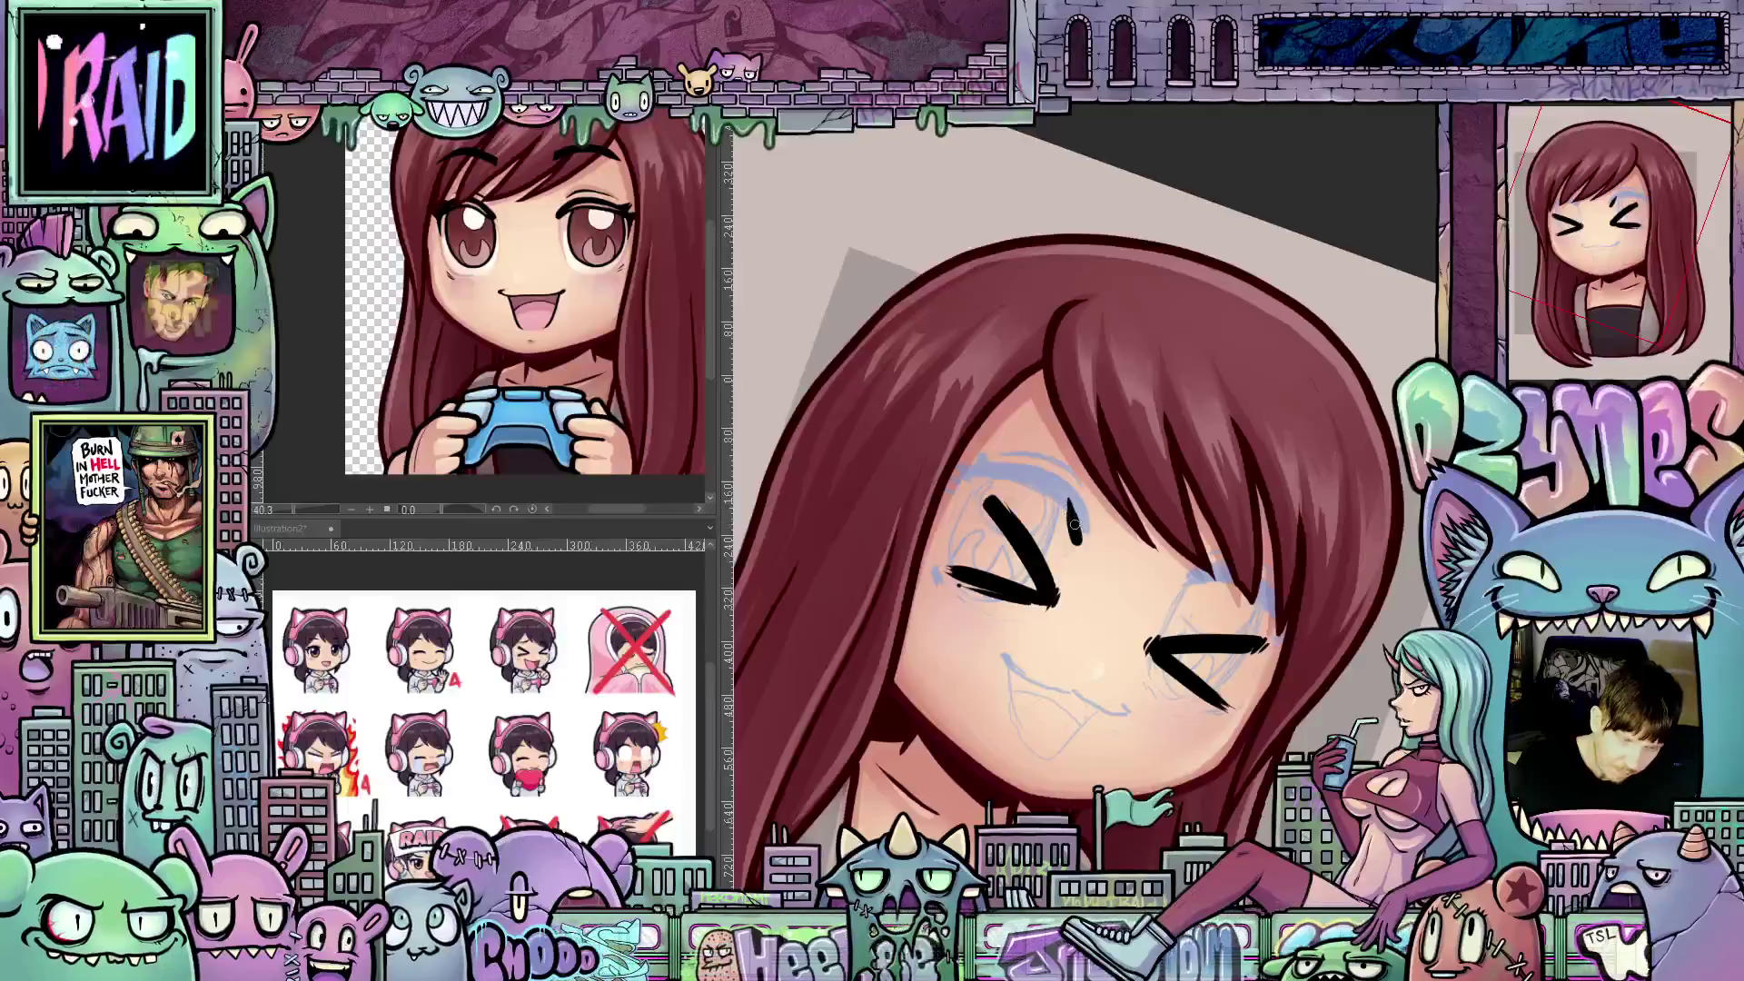
left_click_drag(1072, 505, 1077, 537)
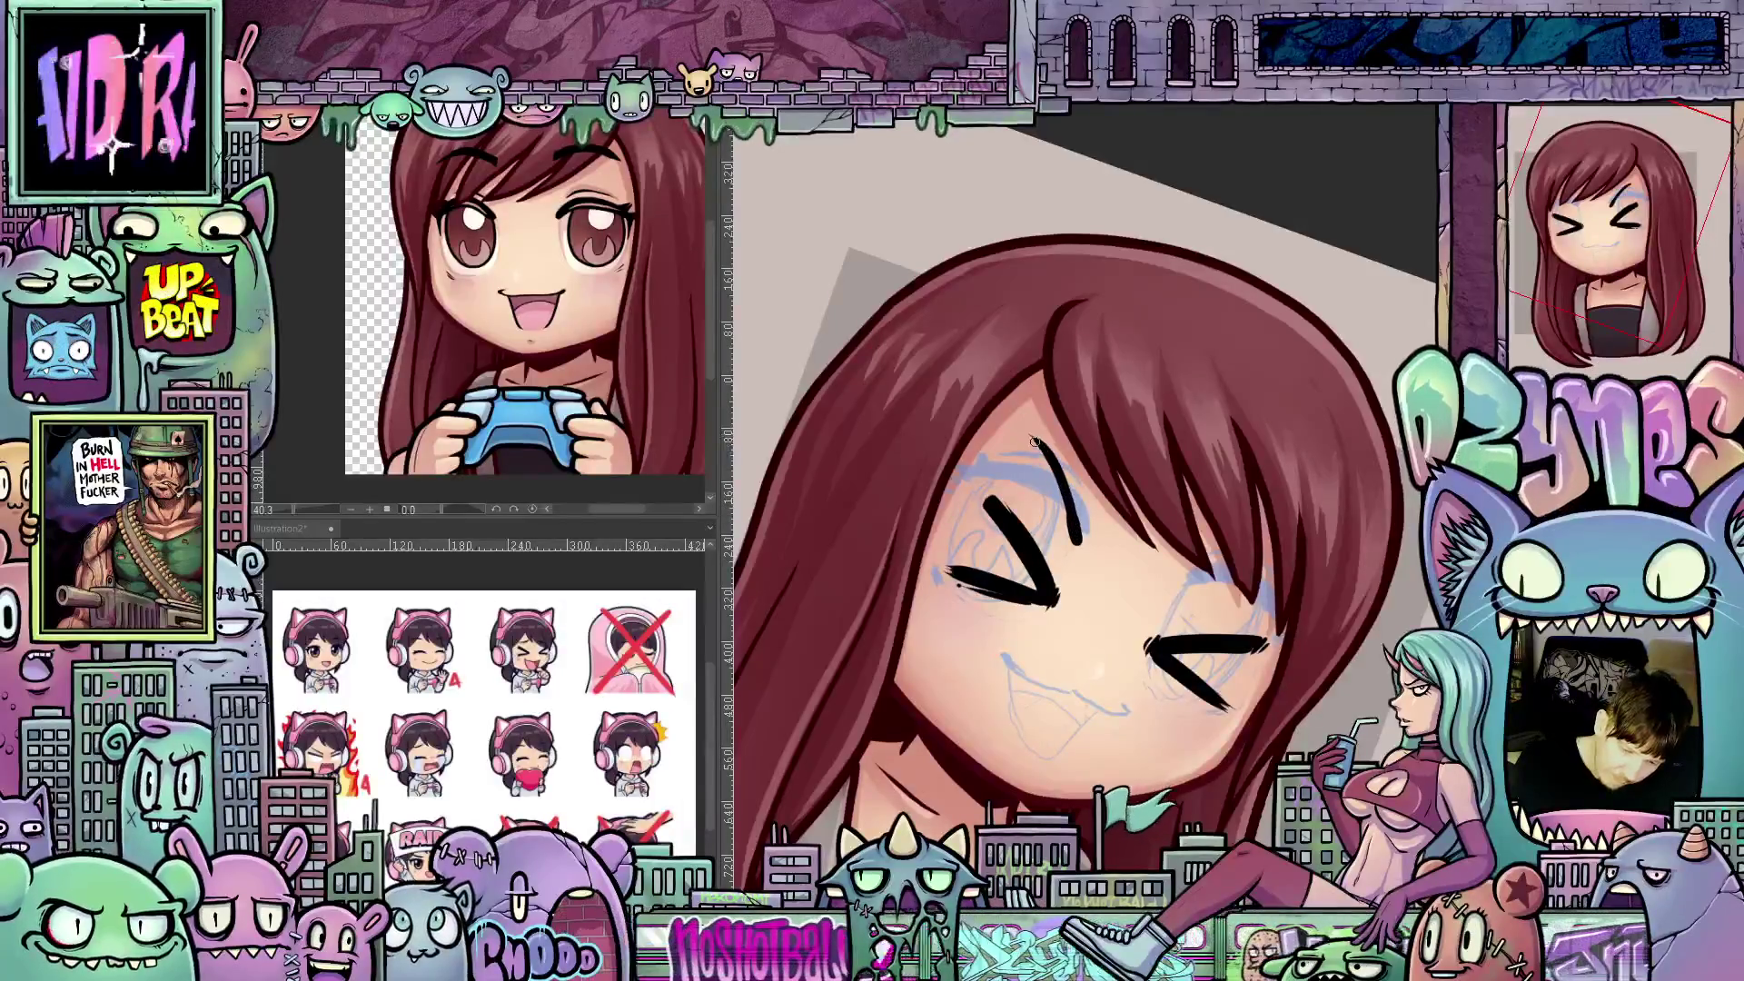
left_click_drag(1079, 513, 1053, 459)
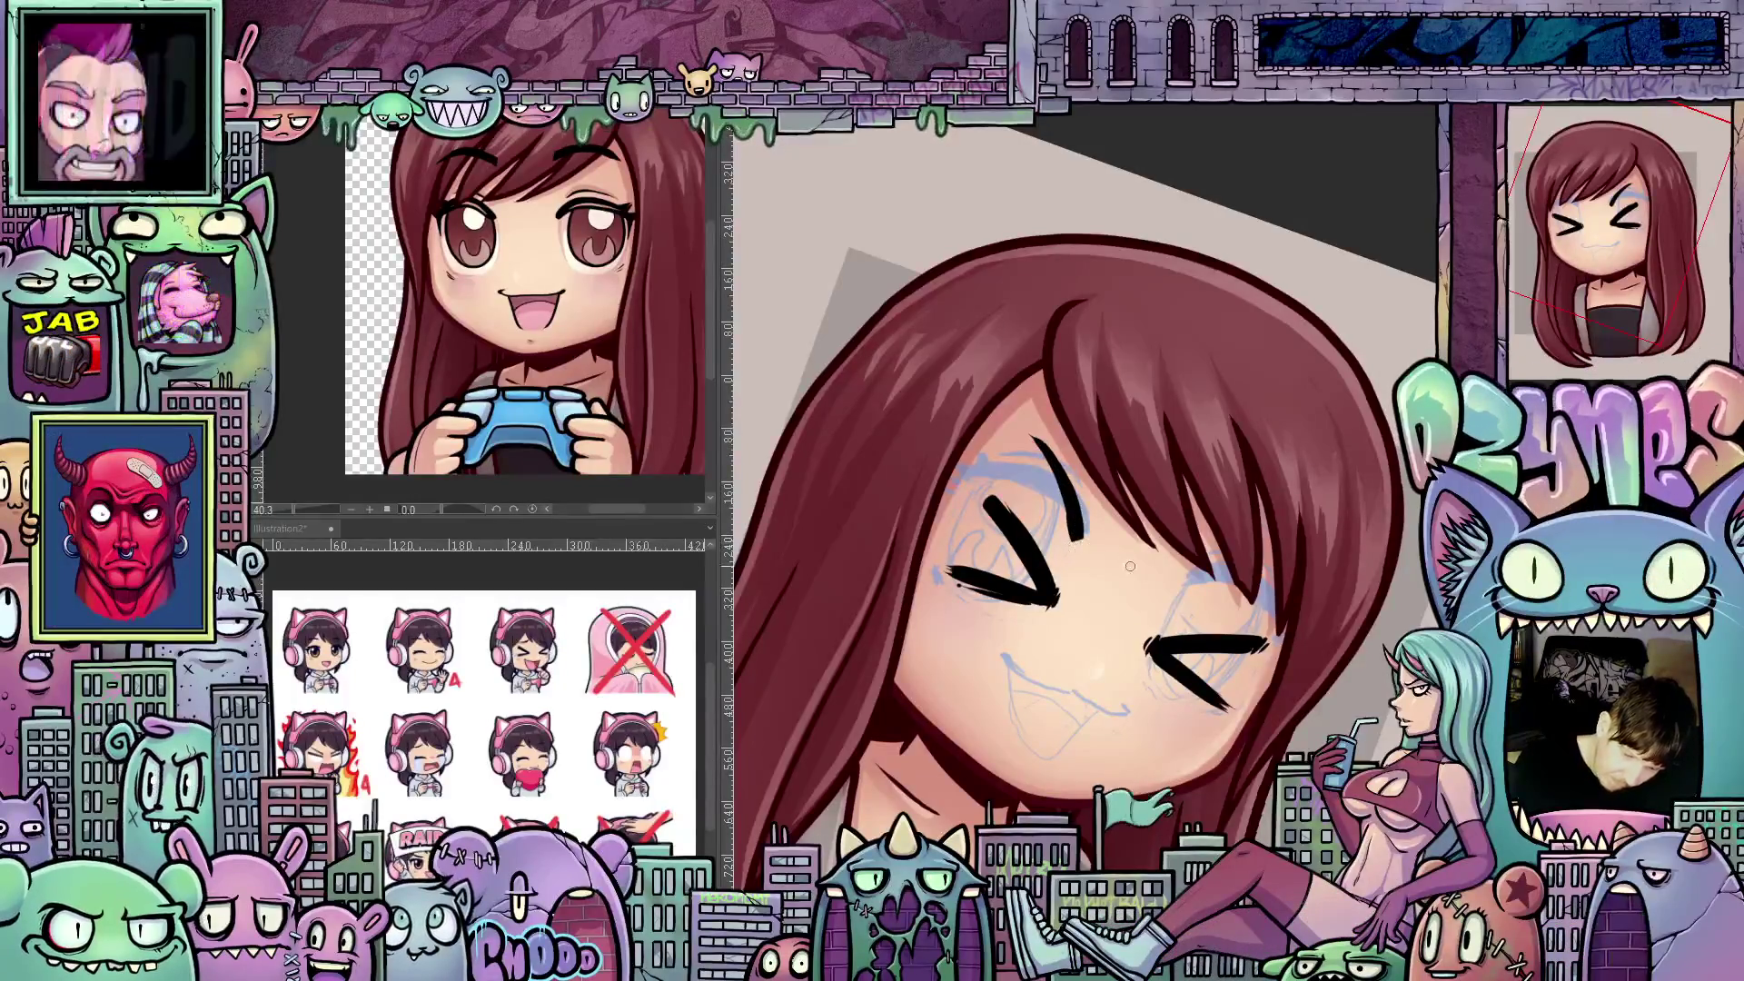
key("minus")
key("minus")
key("minus")
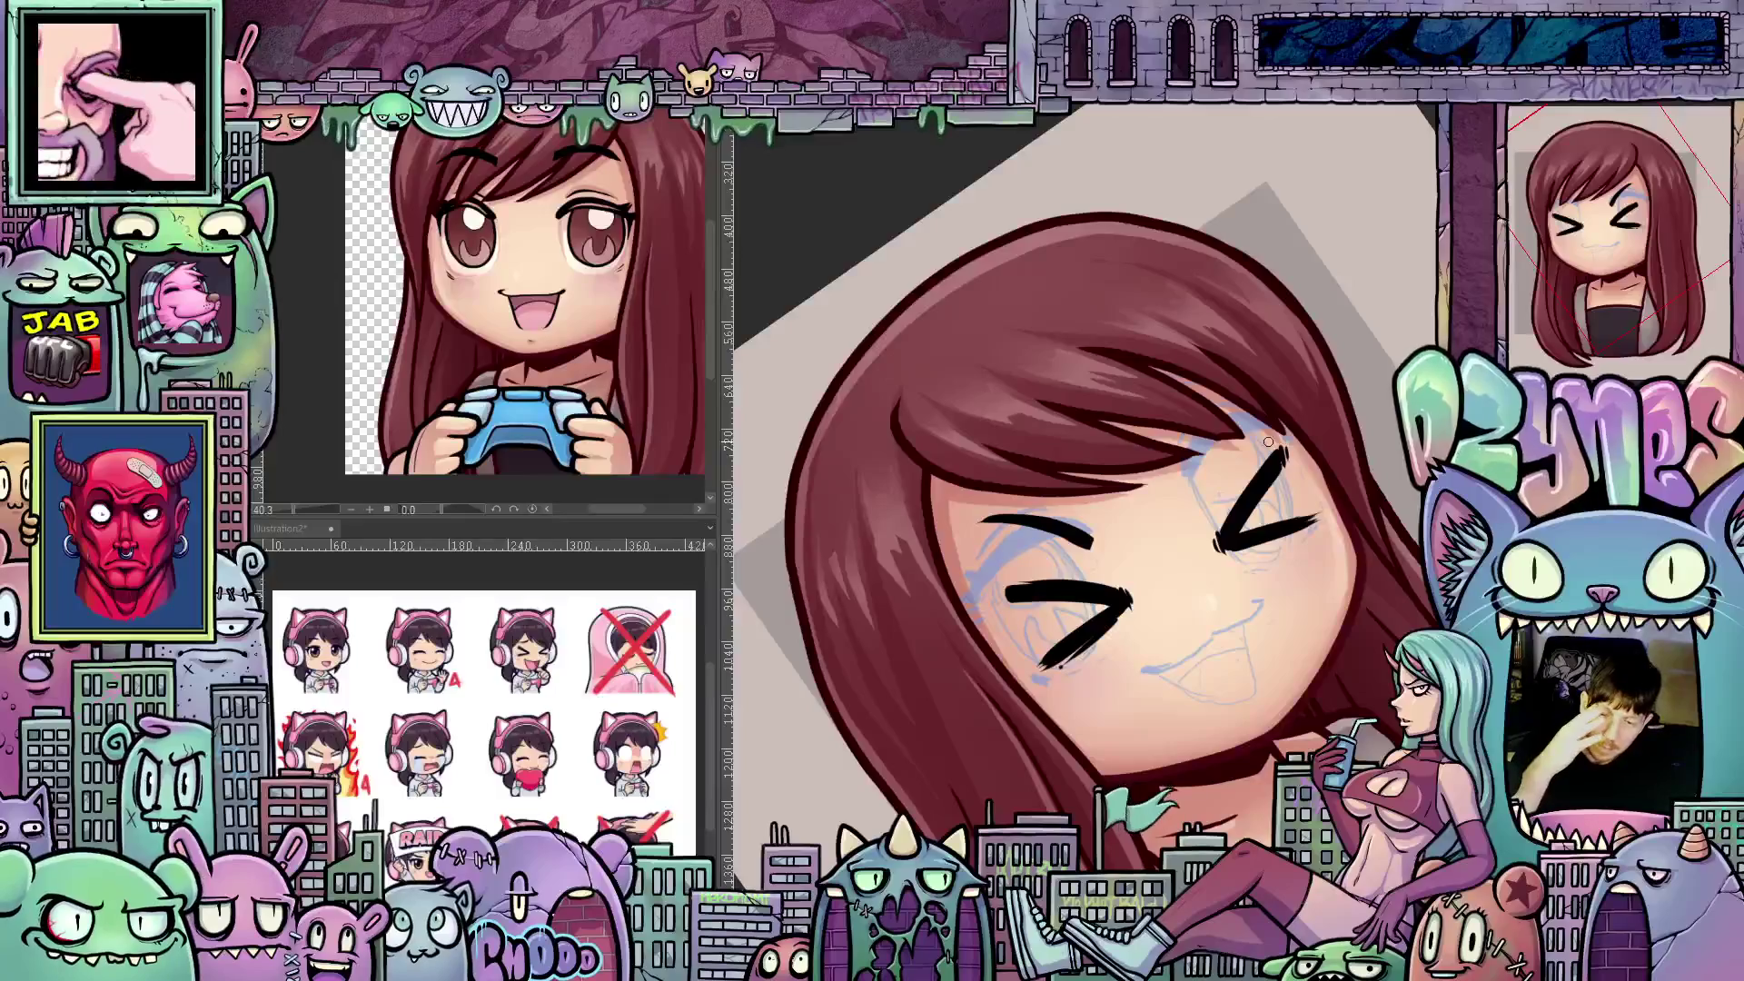
left_click_drag(1195, 473, 1197, 491)
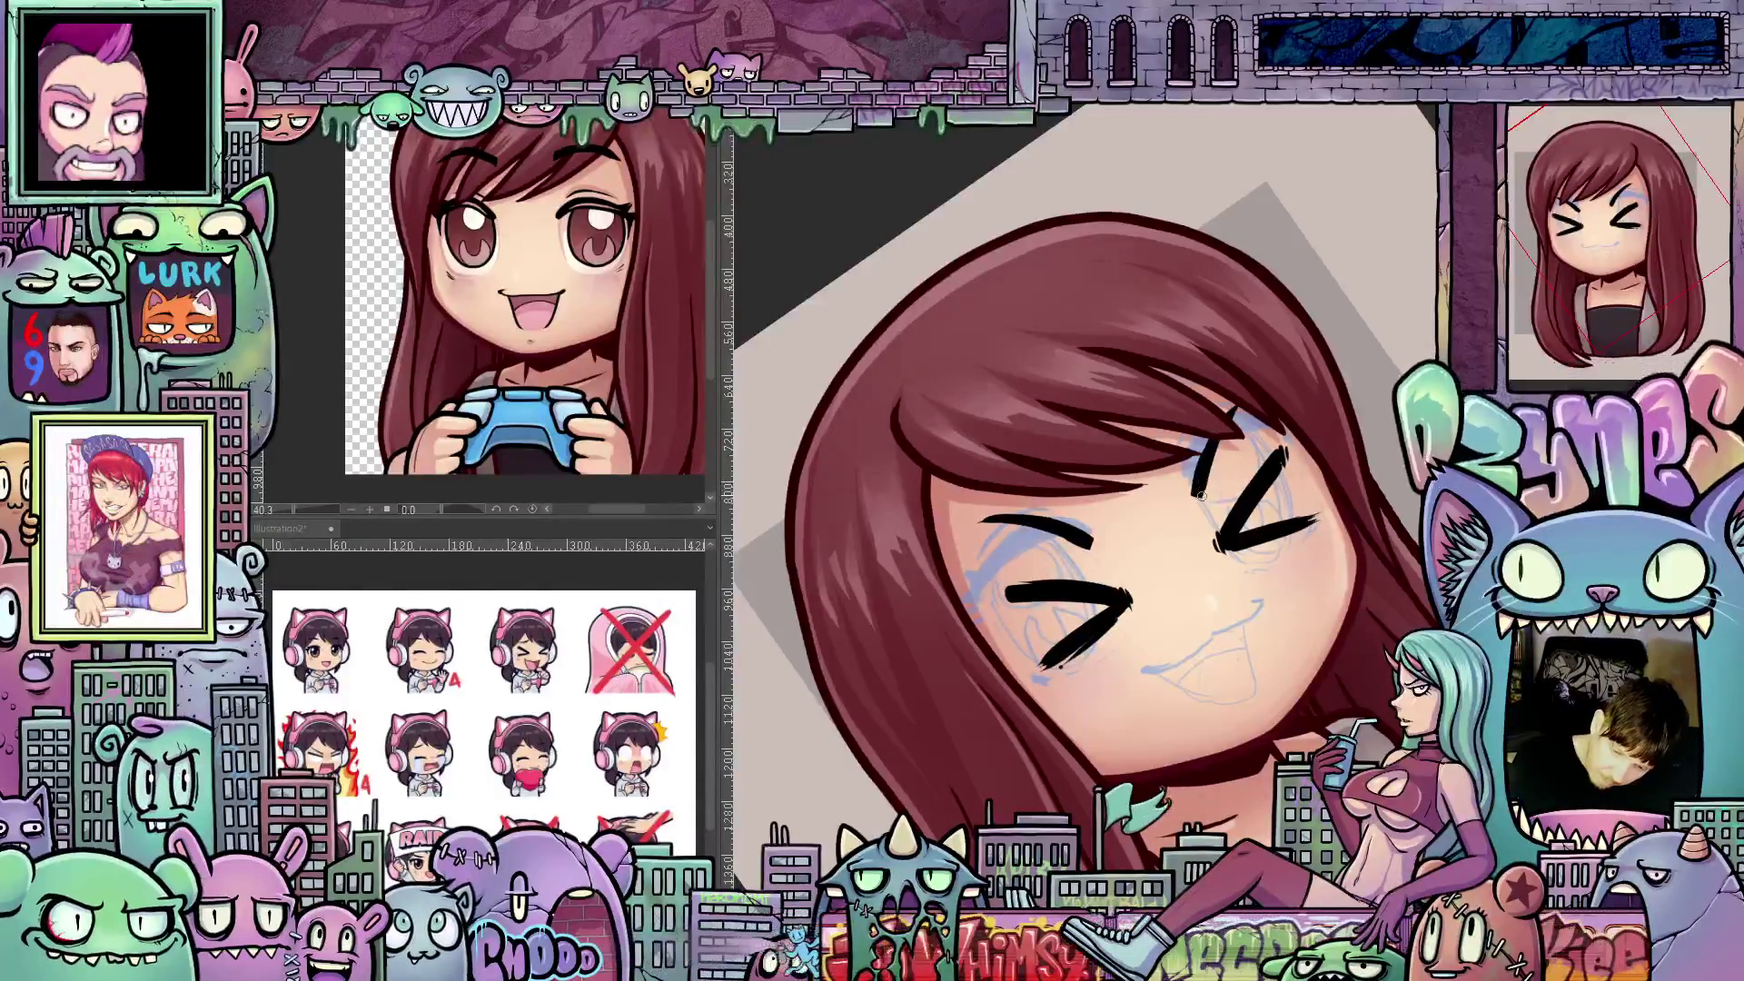
mouse_move(1204, 481)
left_mouse_down()
mouse_move(1208, 690)
mouse_move(1253, 676)
mouse_move(1310, 700)
mouse_move(1329, 638)
mouse_move(1201, 671)
mouse_move(1068, 607)
left_mouse_up()
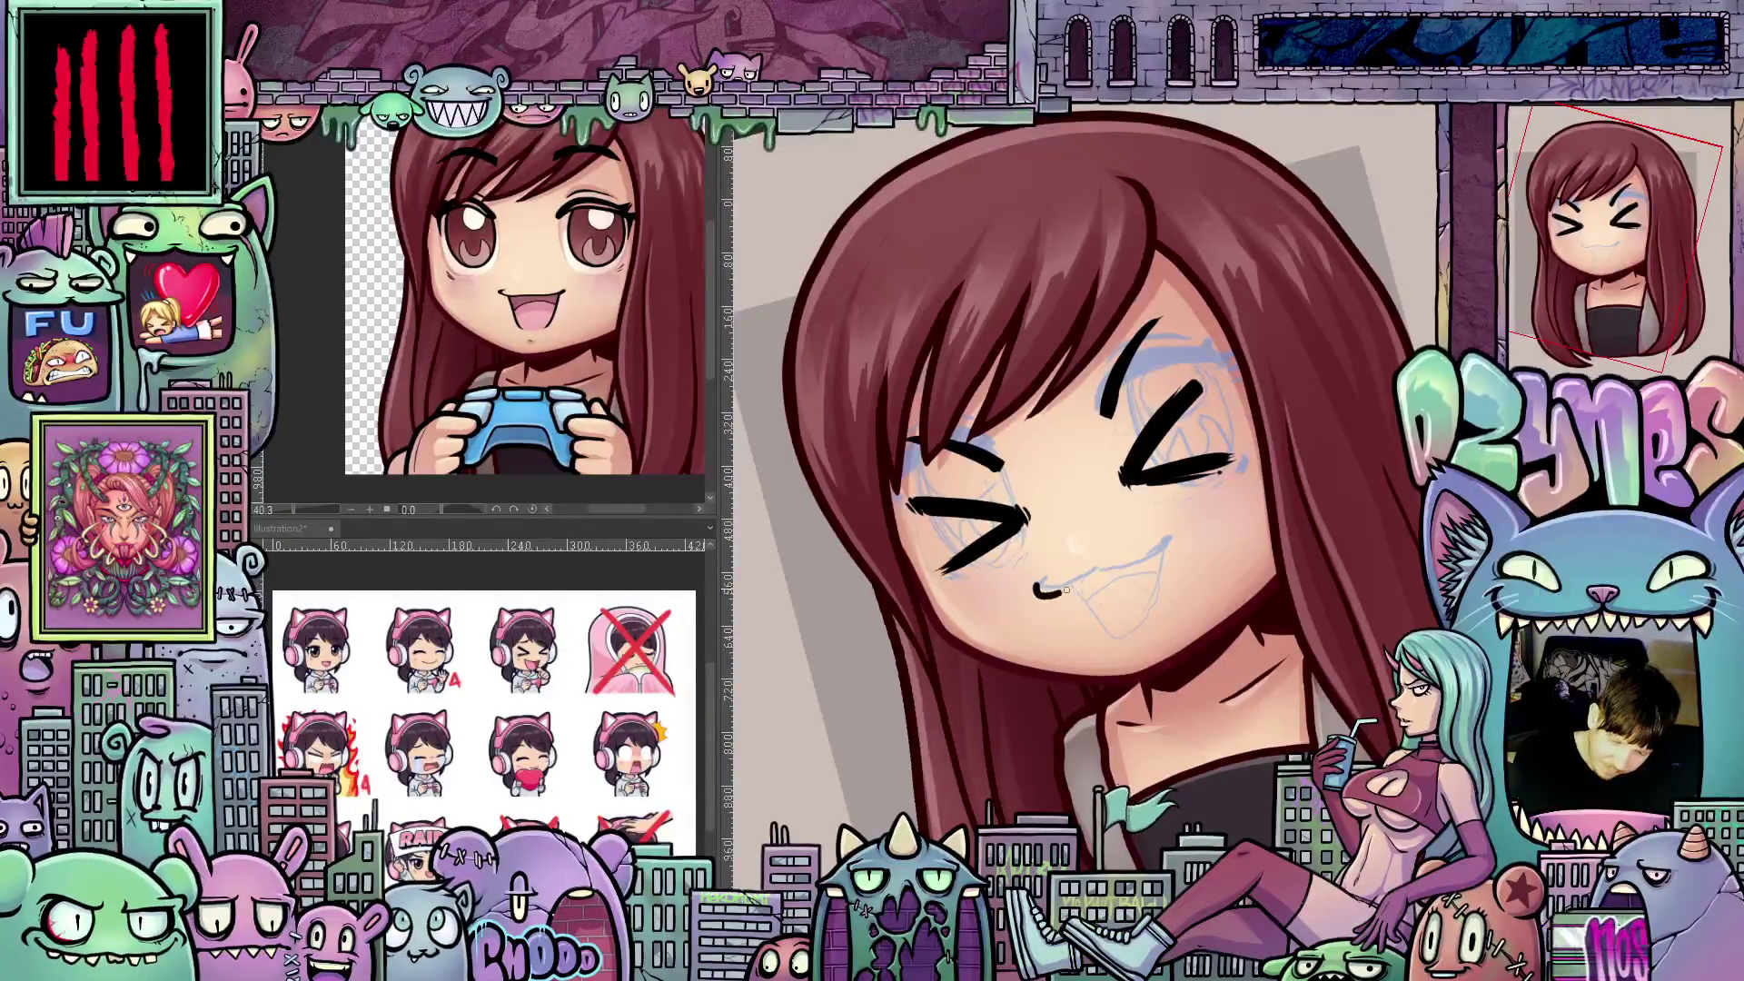
- Ink the grin line and pointed fang strokes at its corners, tilting the view between strokes
mouse_move(1102, 570)
left_mouse_down()
mouse_move(1146, 558)
mouse_move(1029, 579)
left_mouse_up()
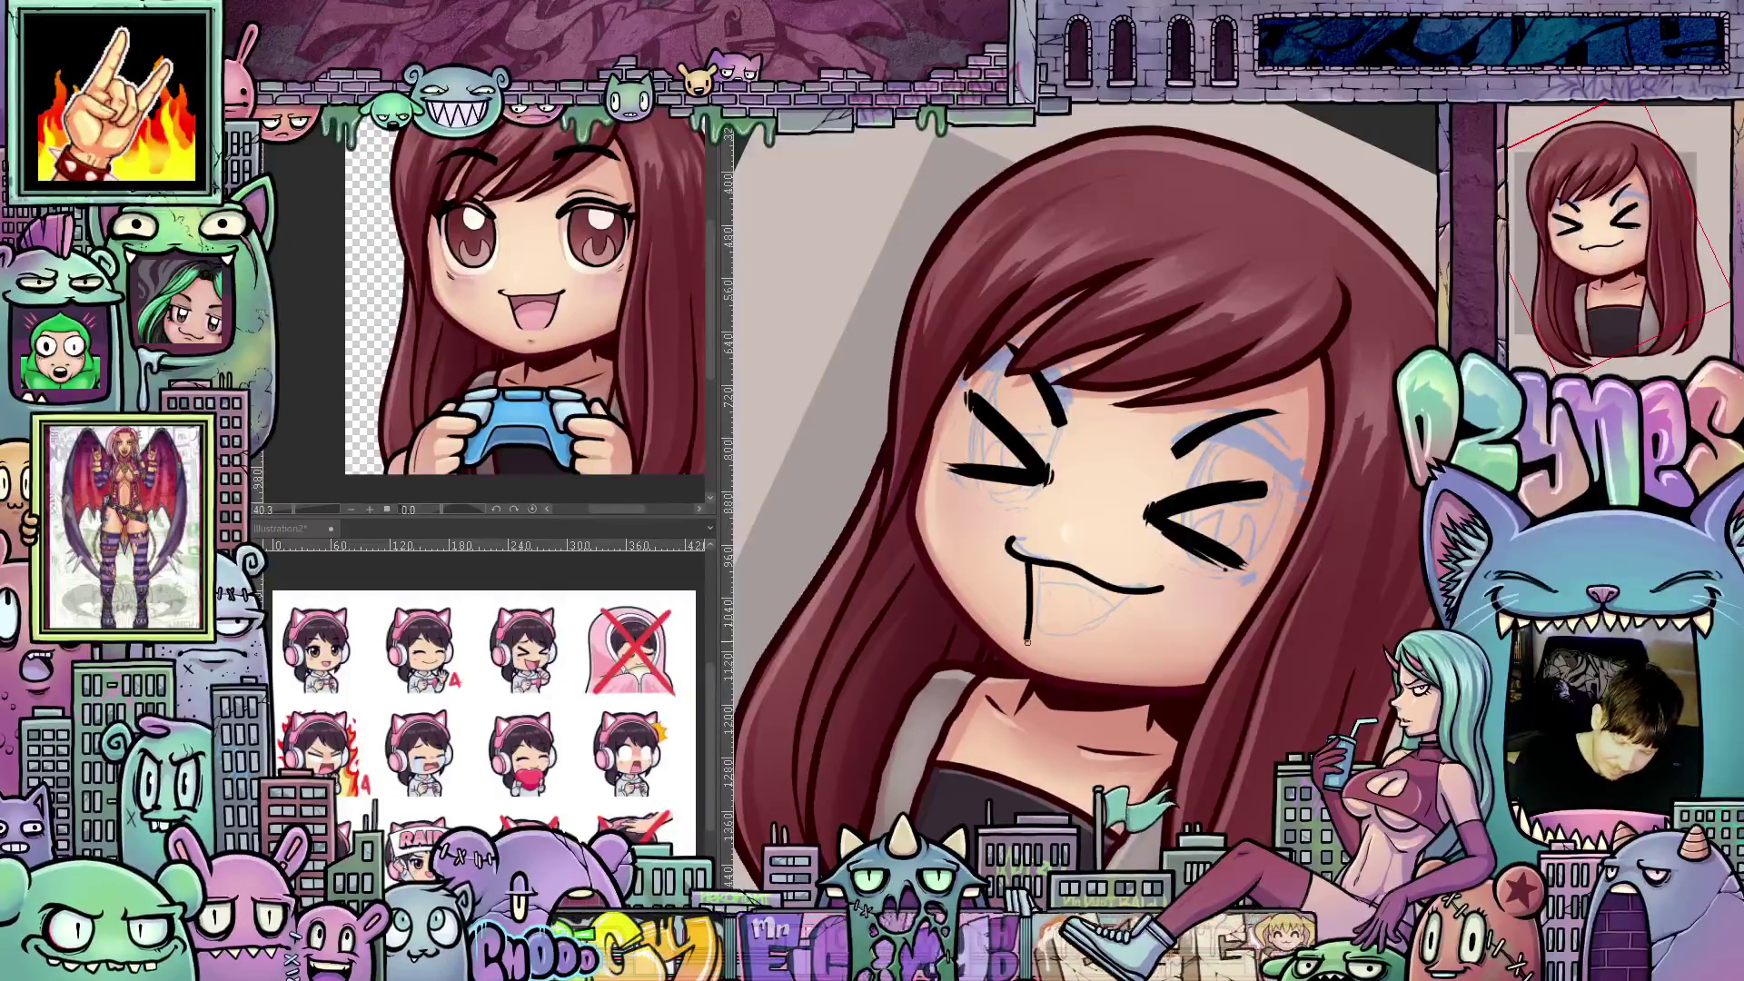
left_click_drag(1027, 642, 1185, 519)
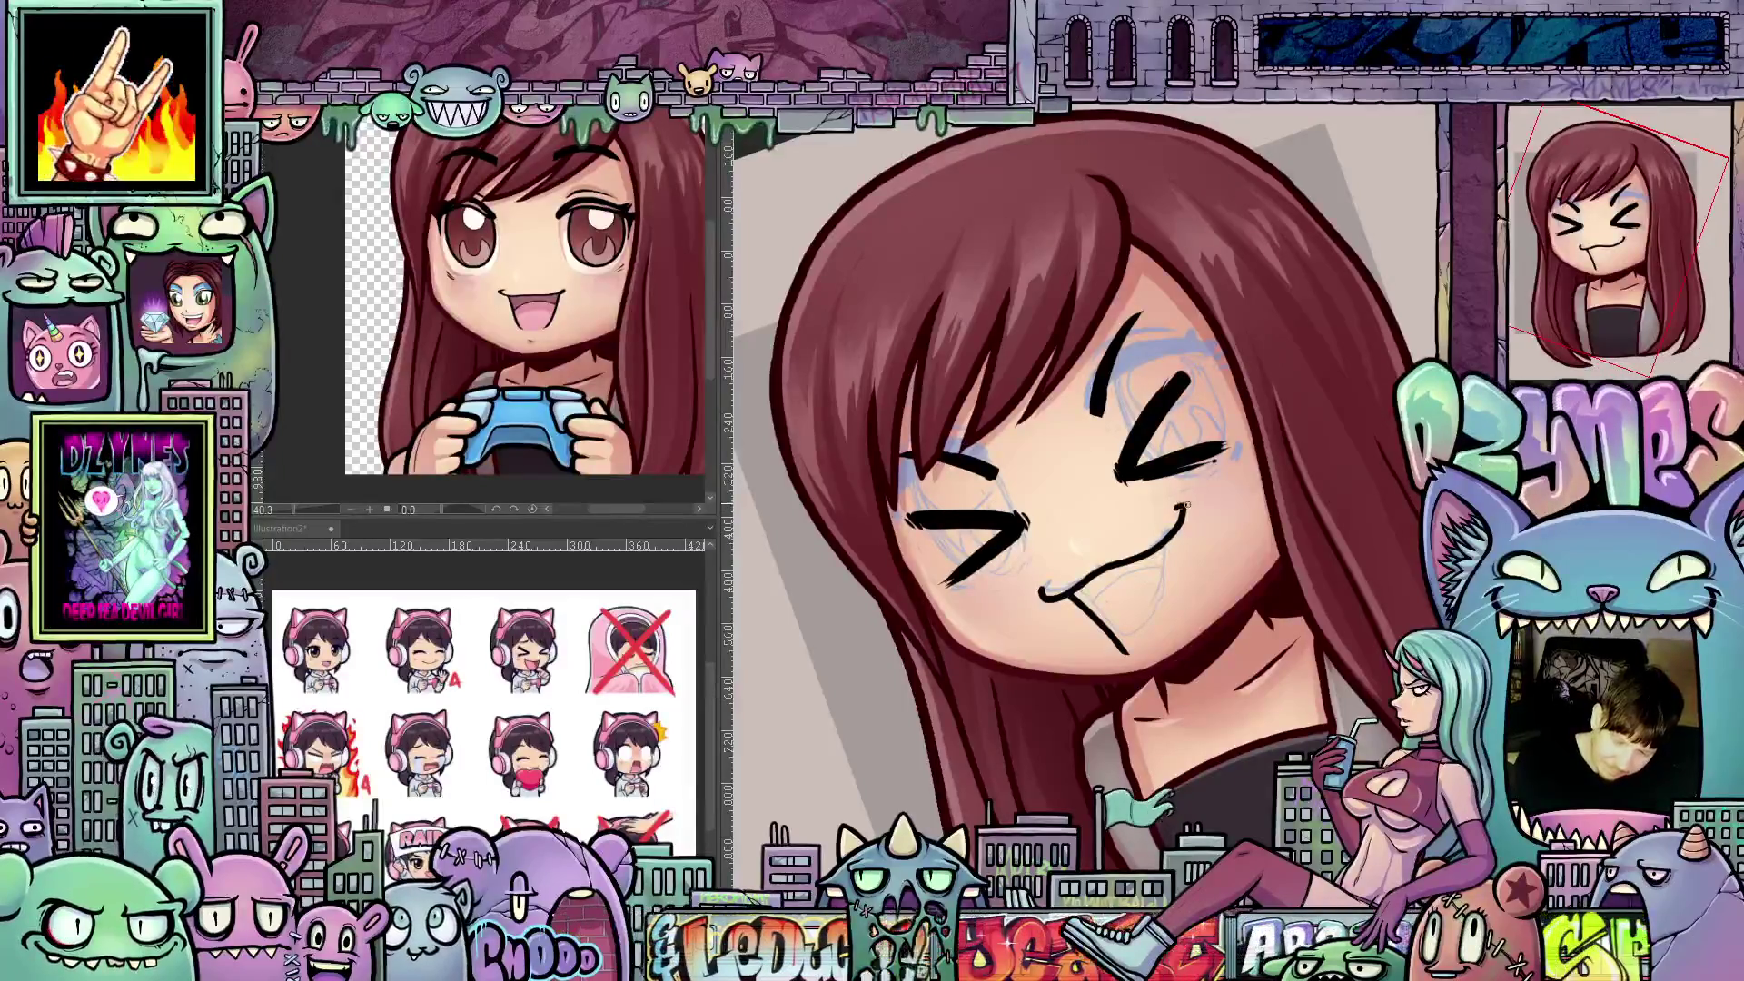
key("ctrl+at")
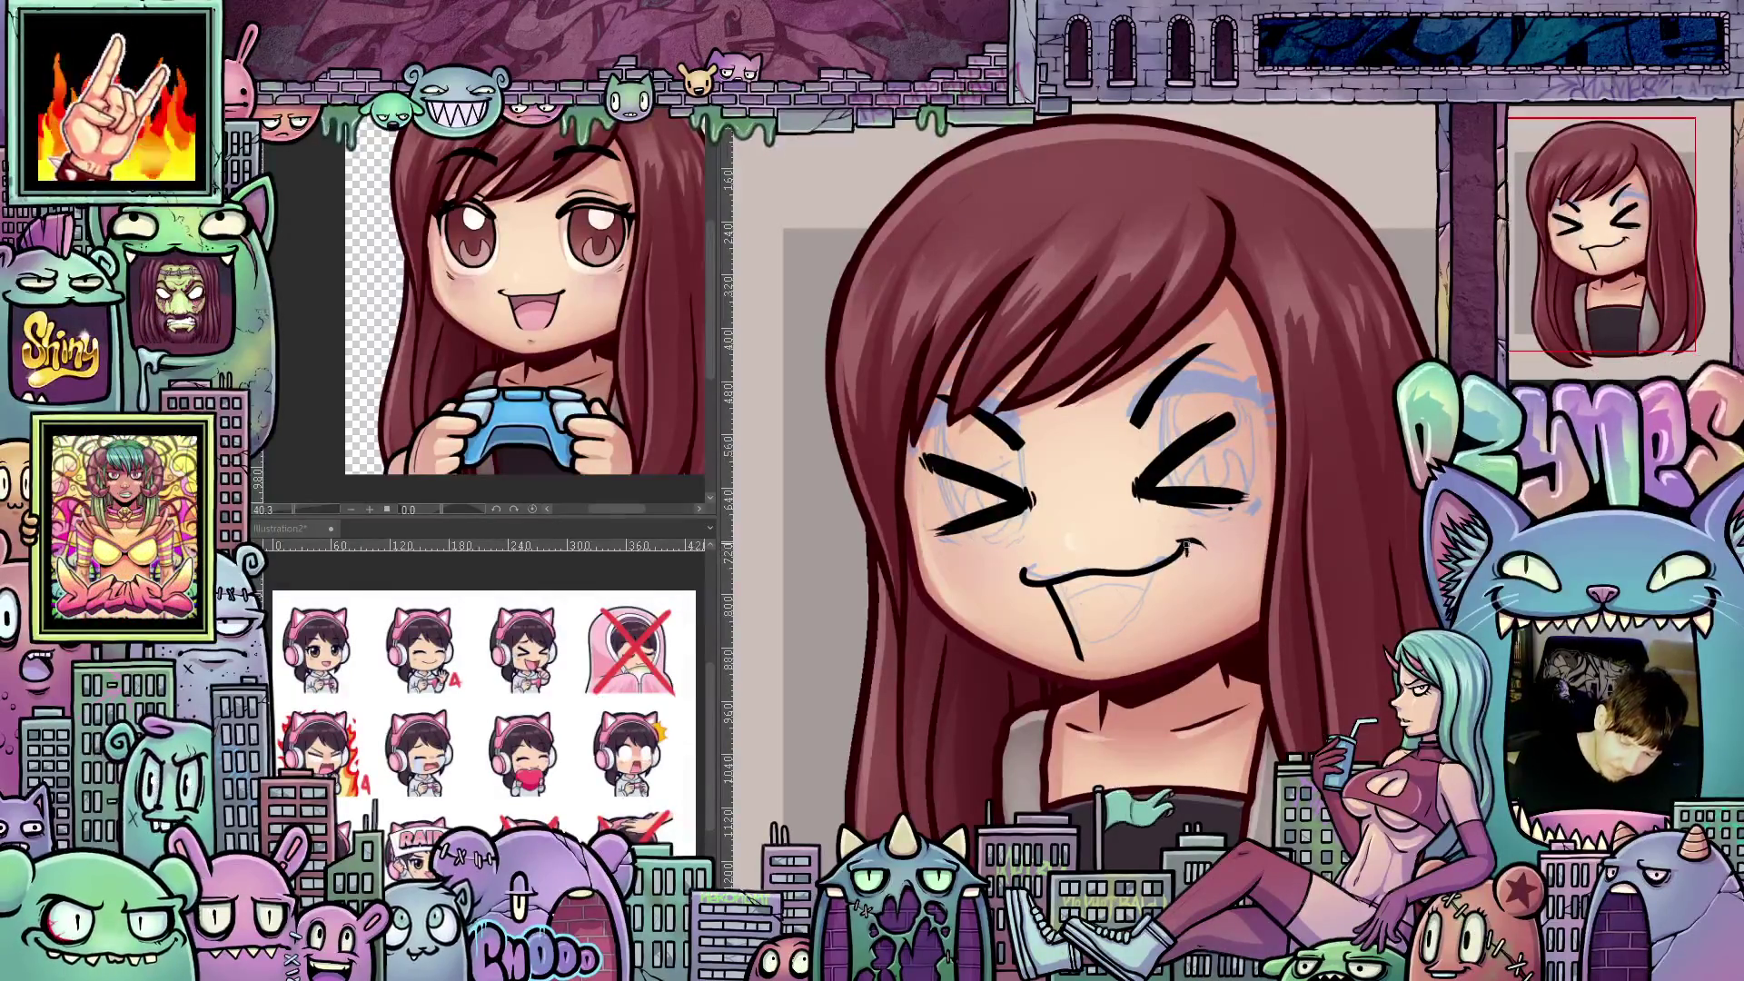
left_click_drag(1185, 629, 1177, 651)
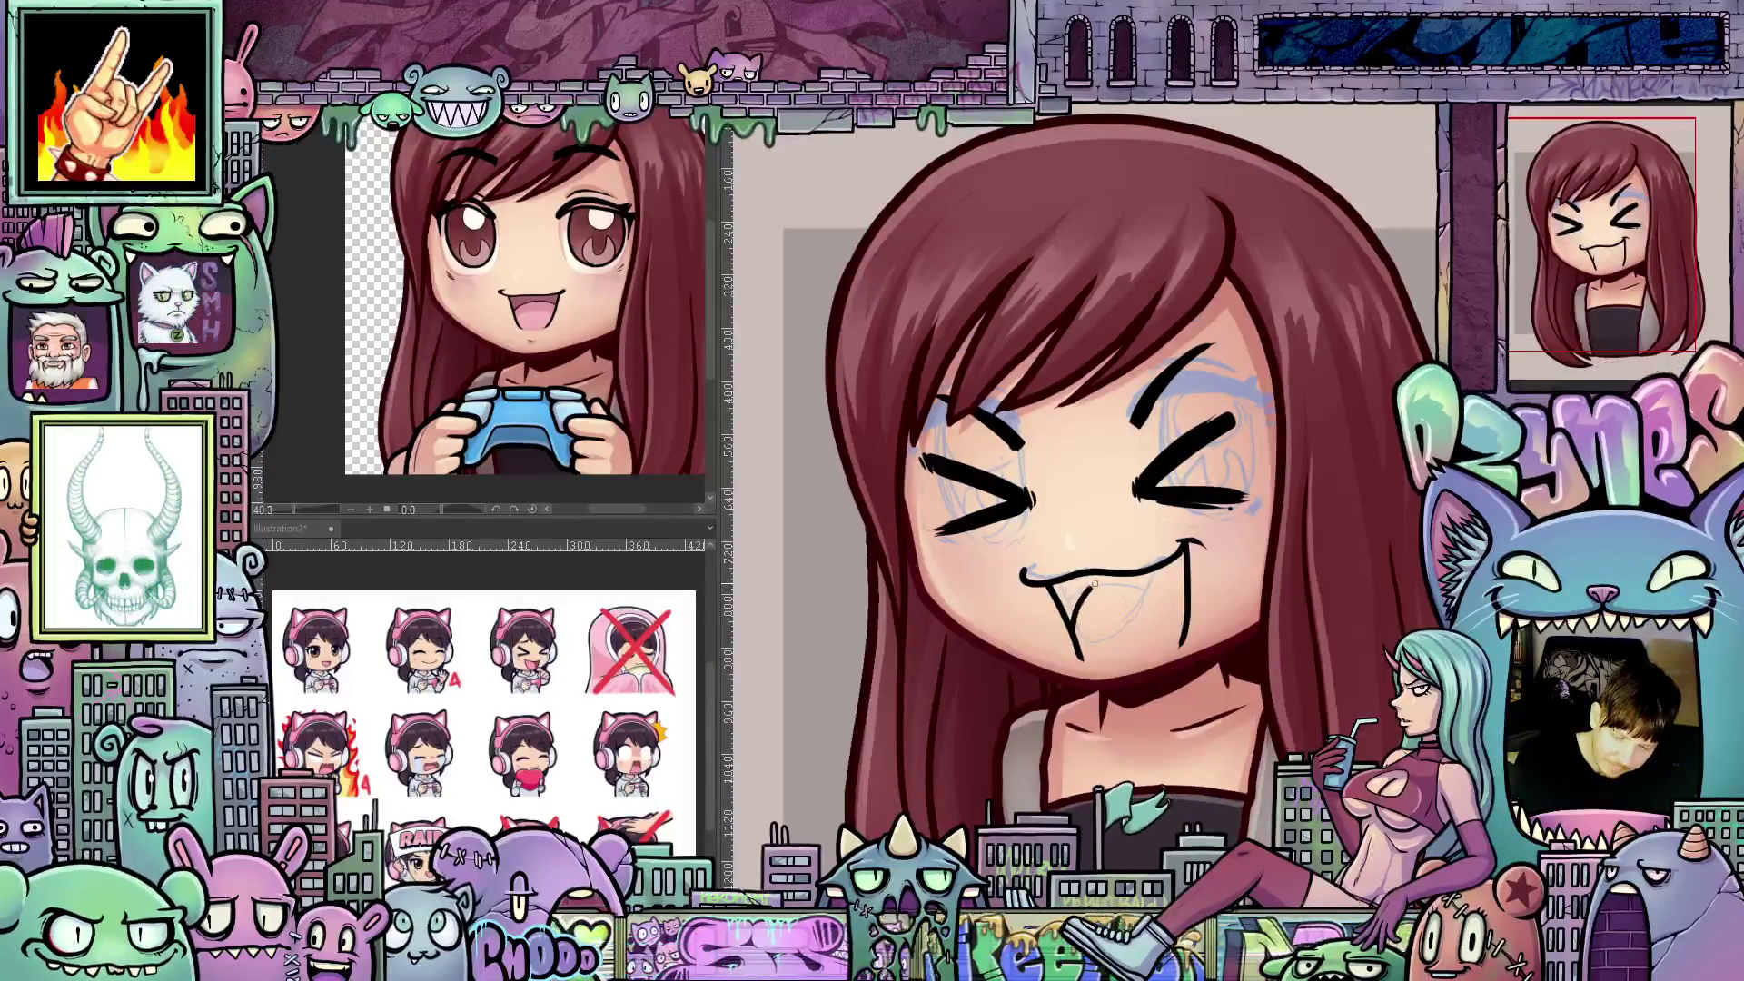
mouse_move(1113, 580)
left_mouse_down()
mouse_move(1283, 503)
mouse_move(1142, 500)
mouse_move(1249, 595)
mouse_move(1219, 651)
left_mouse_up()
scroll(1081, 490, "up", 2)
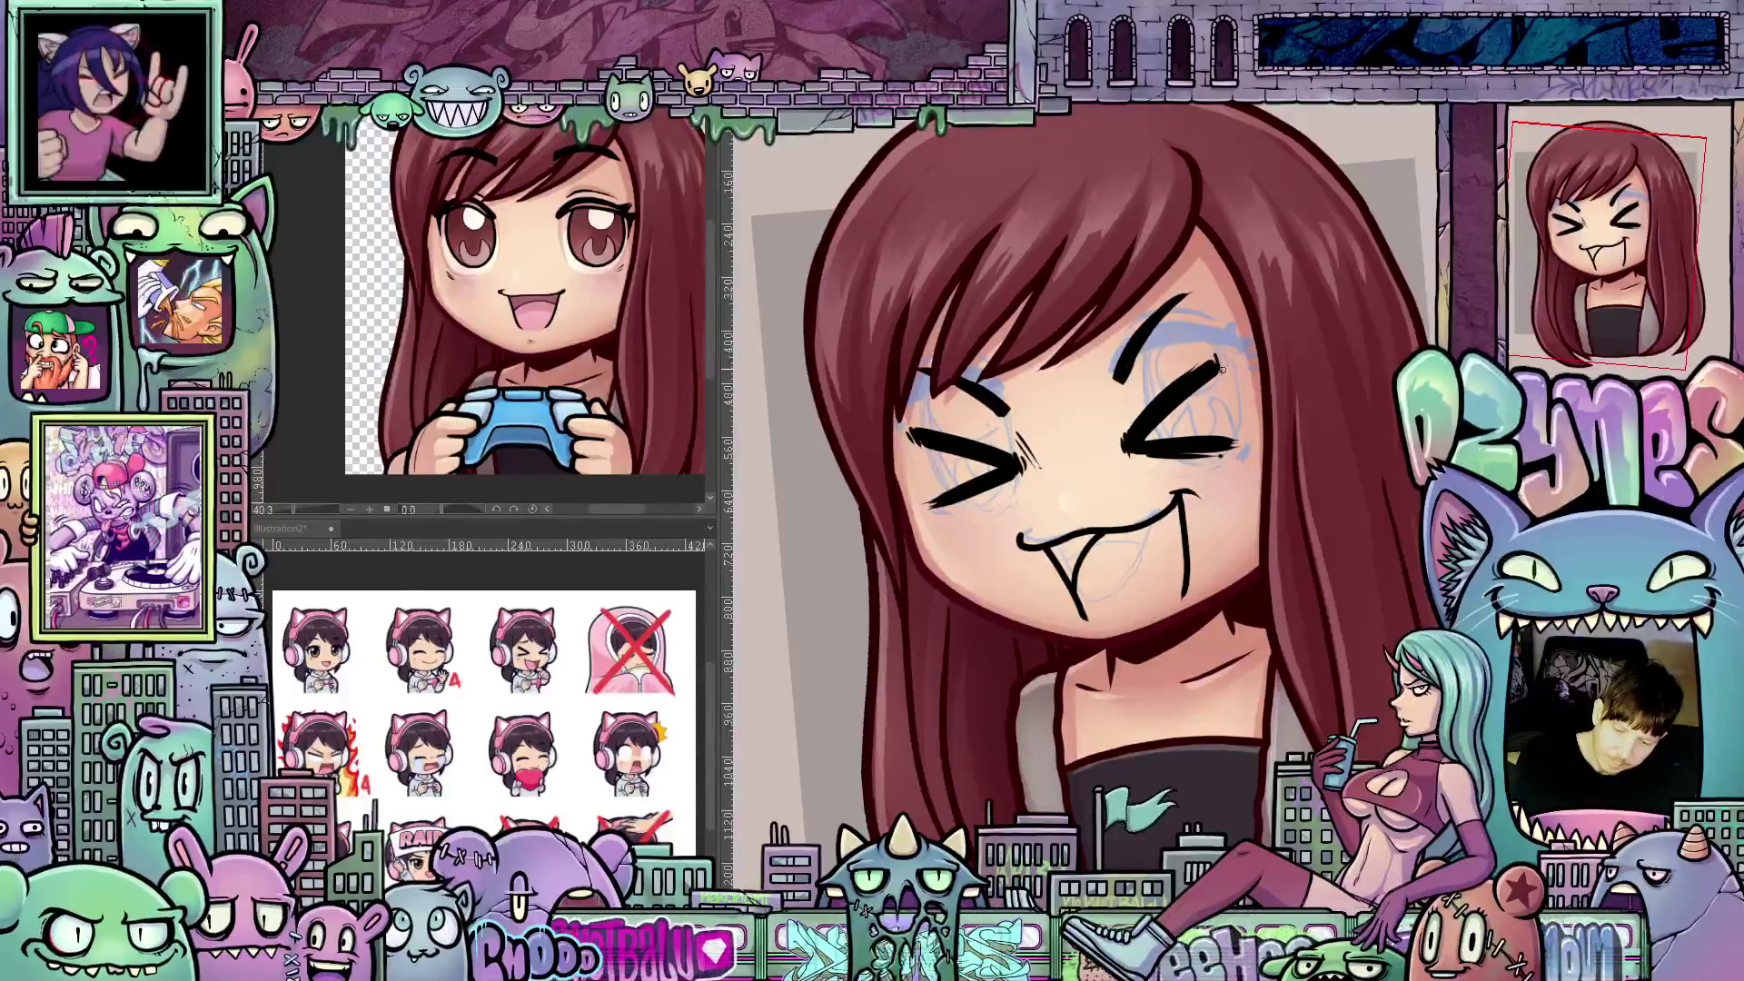
- Rotate, pan and zoom the canvas to check the inked face up close
key("minus")
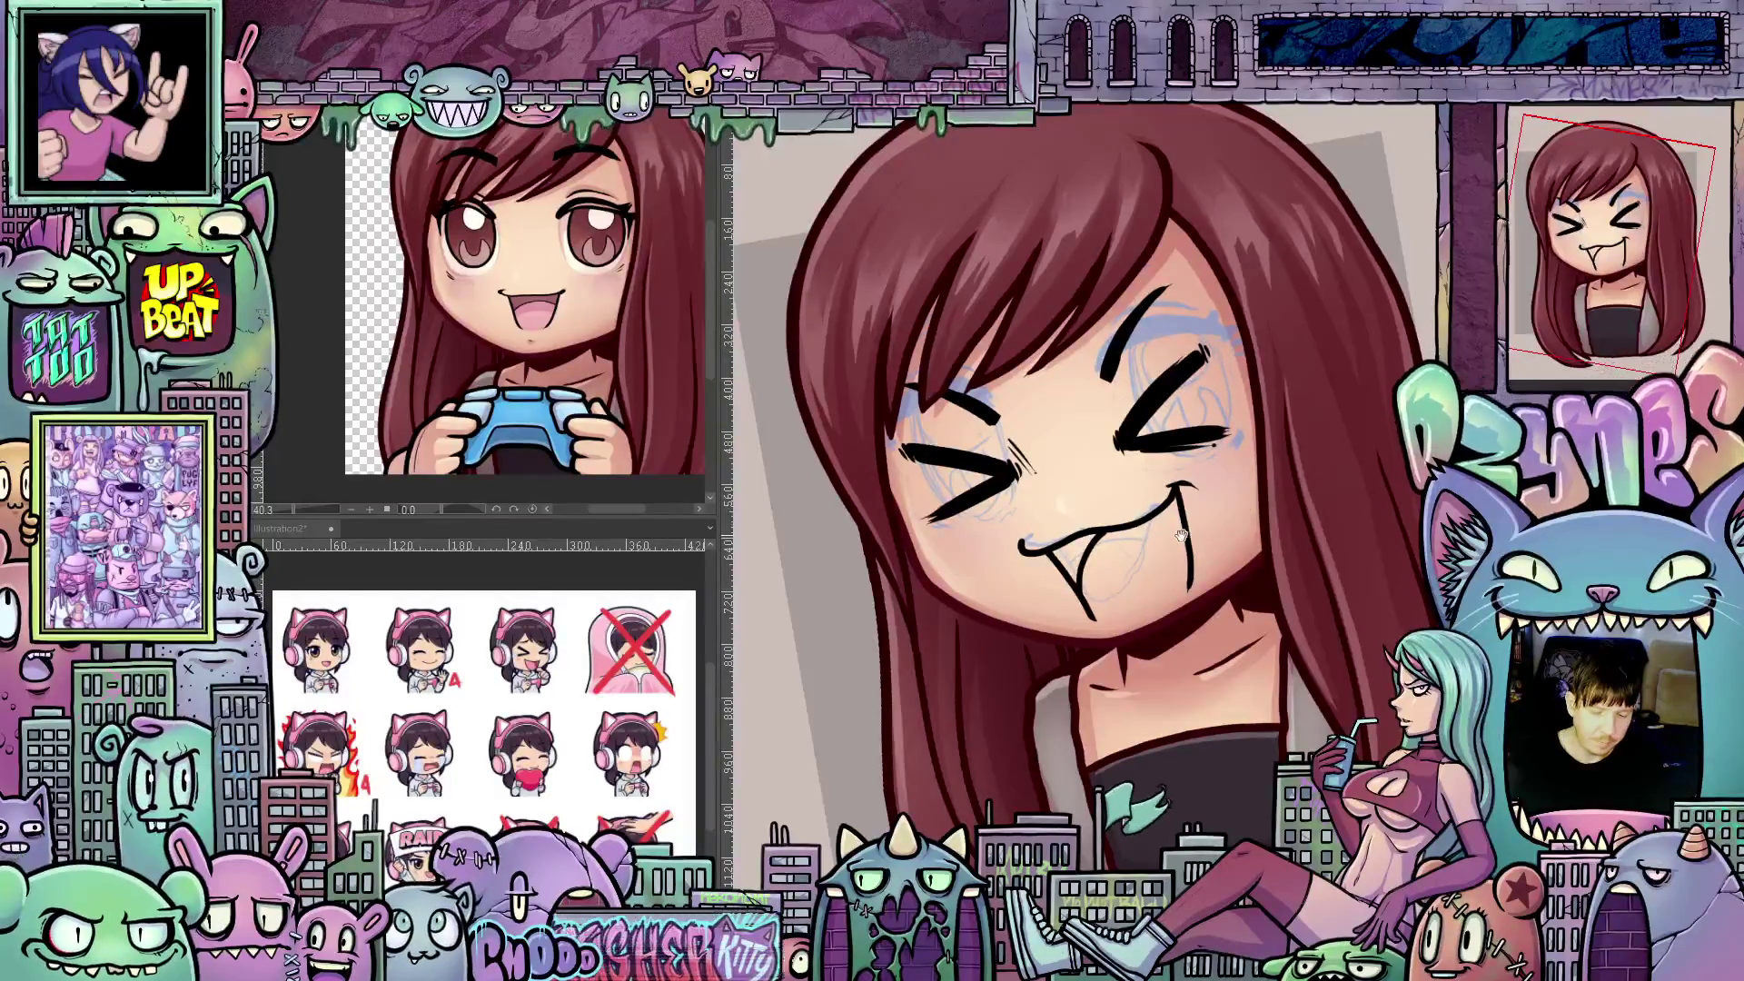
left_click_drag(1181, 536, 1230, 509)
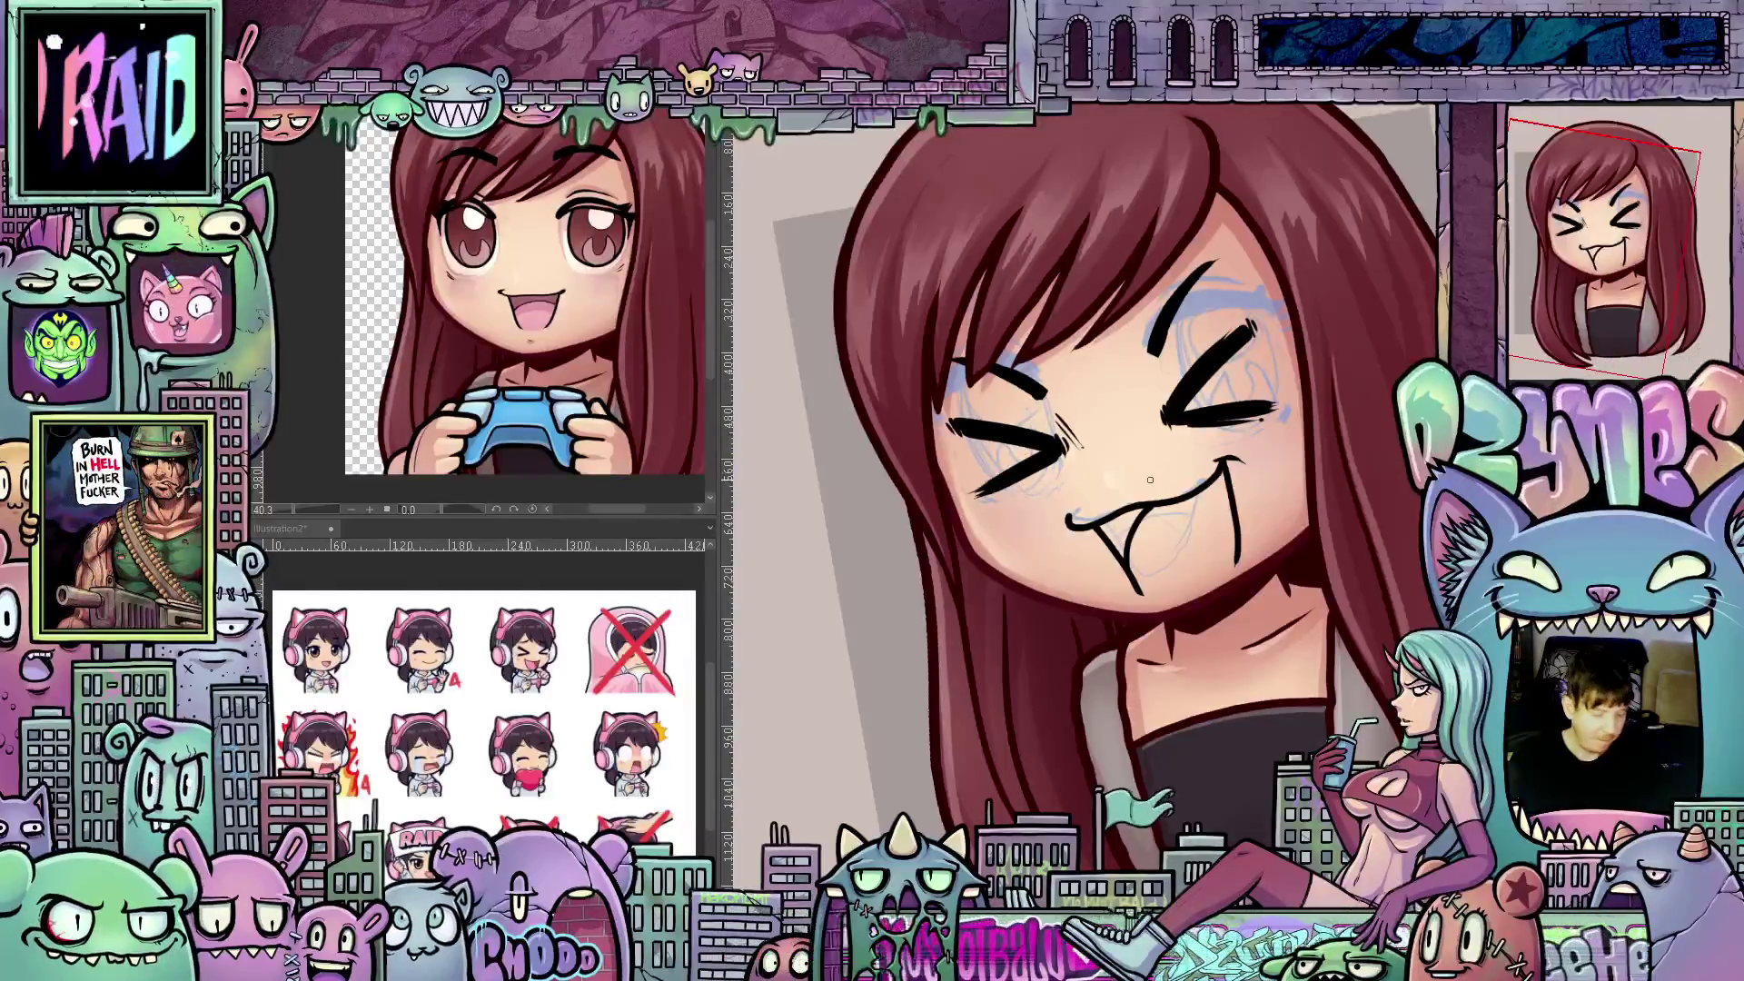
left_click_drag(1169, 466, 1137, 560)
scroll(1138, 559, "up", 1)
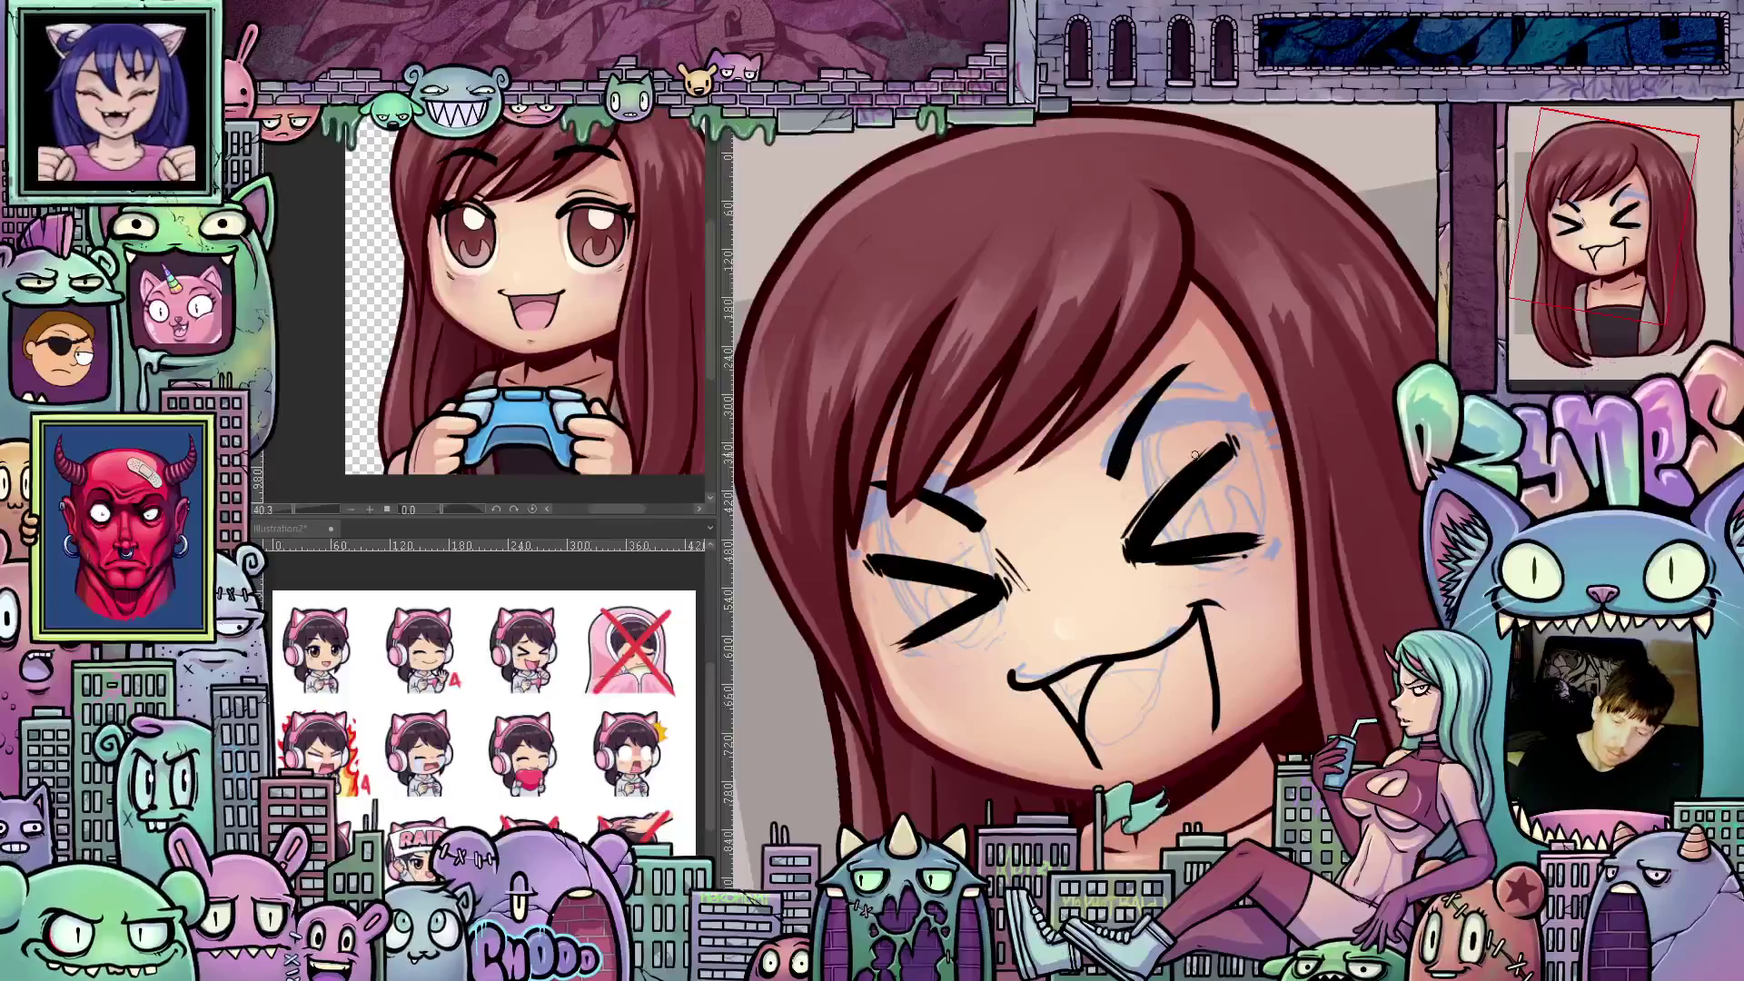
left_click_drag(1280, 579, 1003, 461)
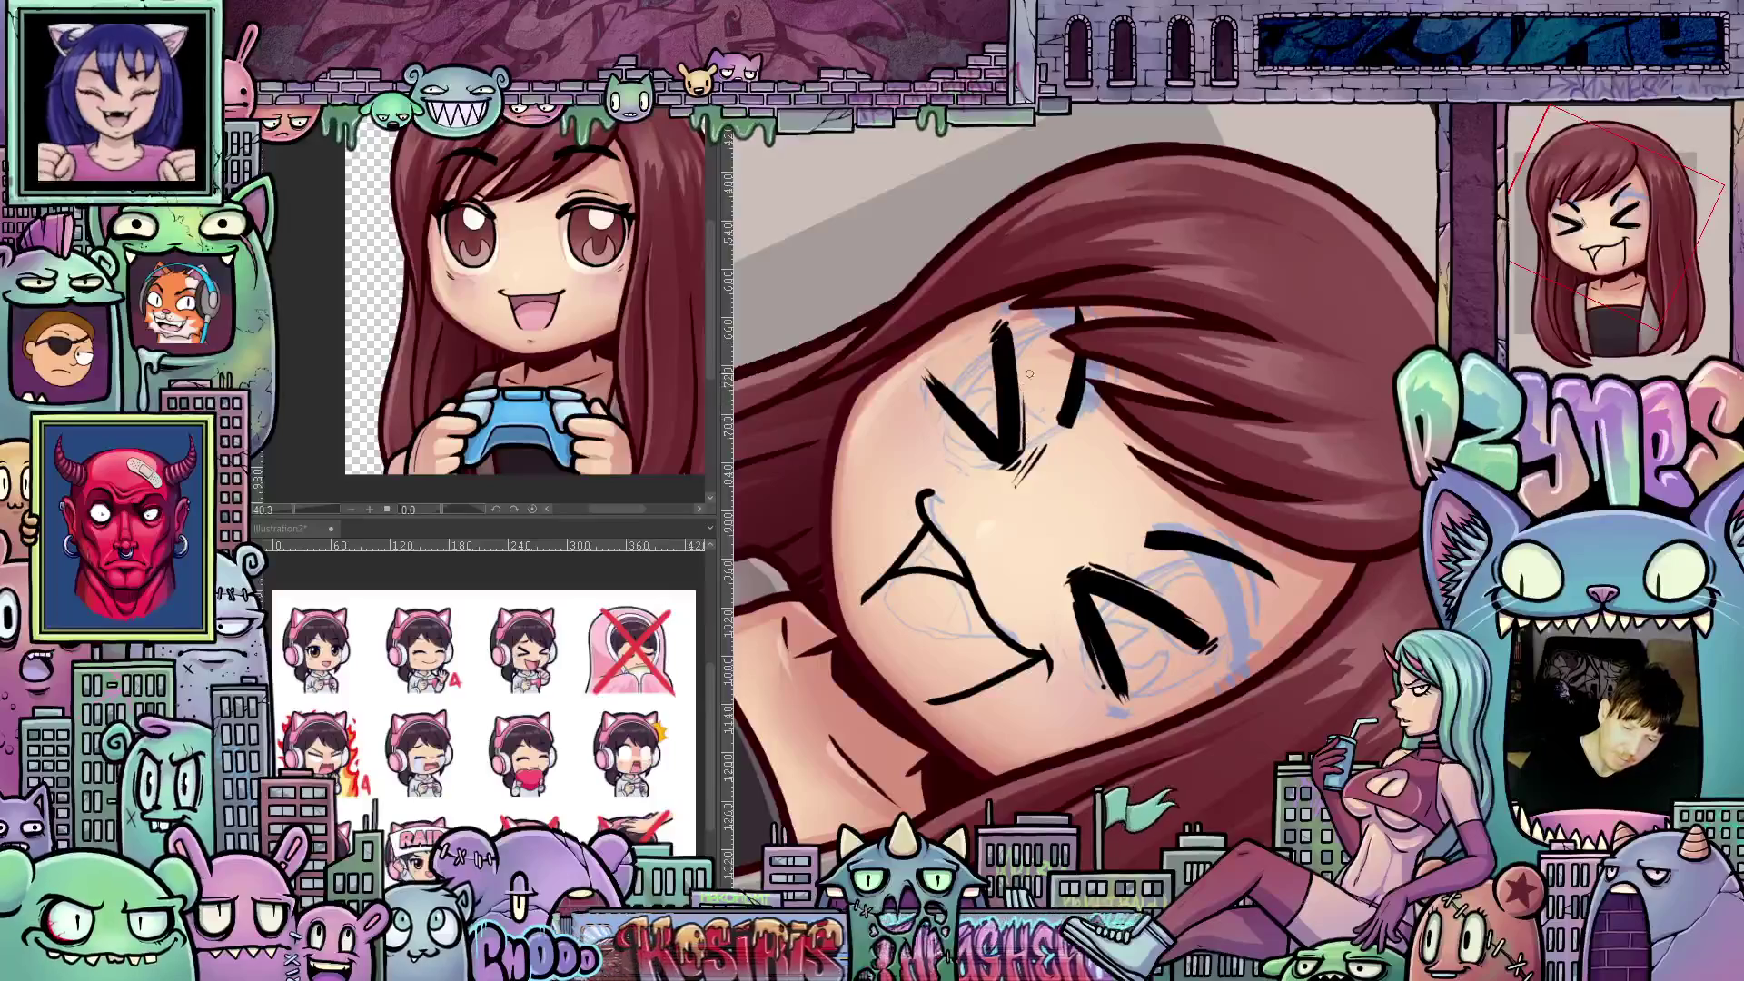
left_click_drag(1211, 725, 1217, 568)
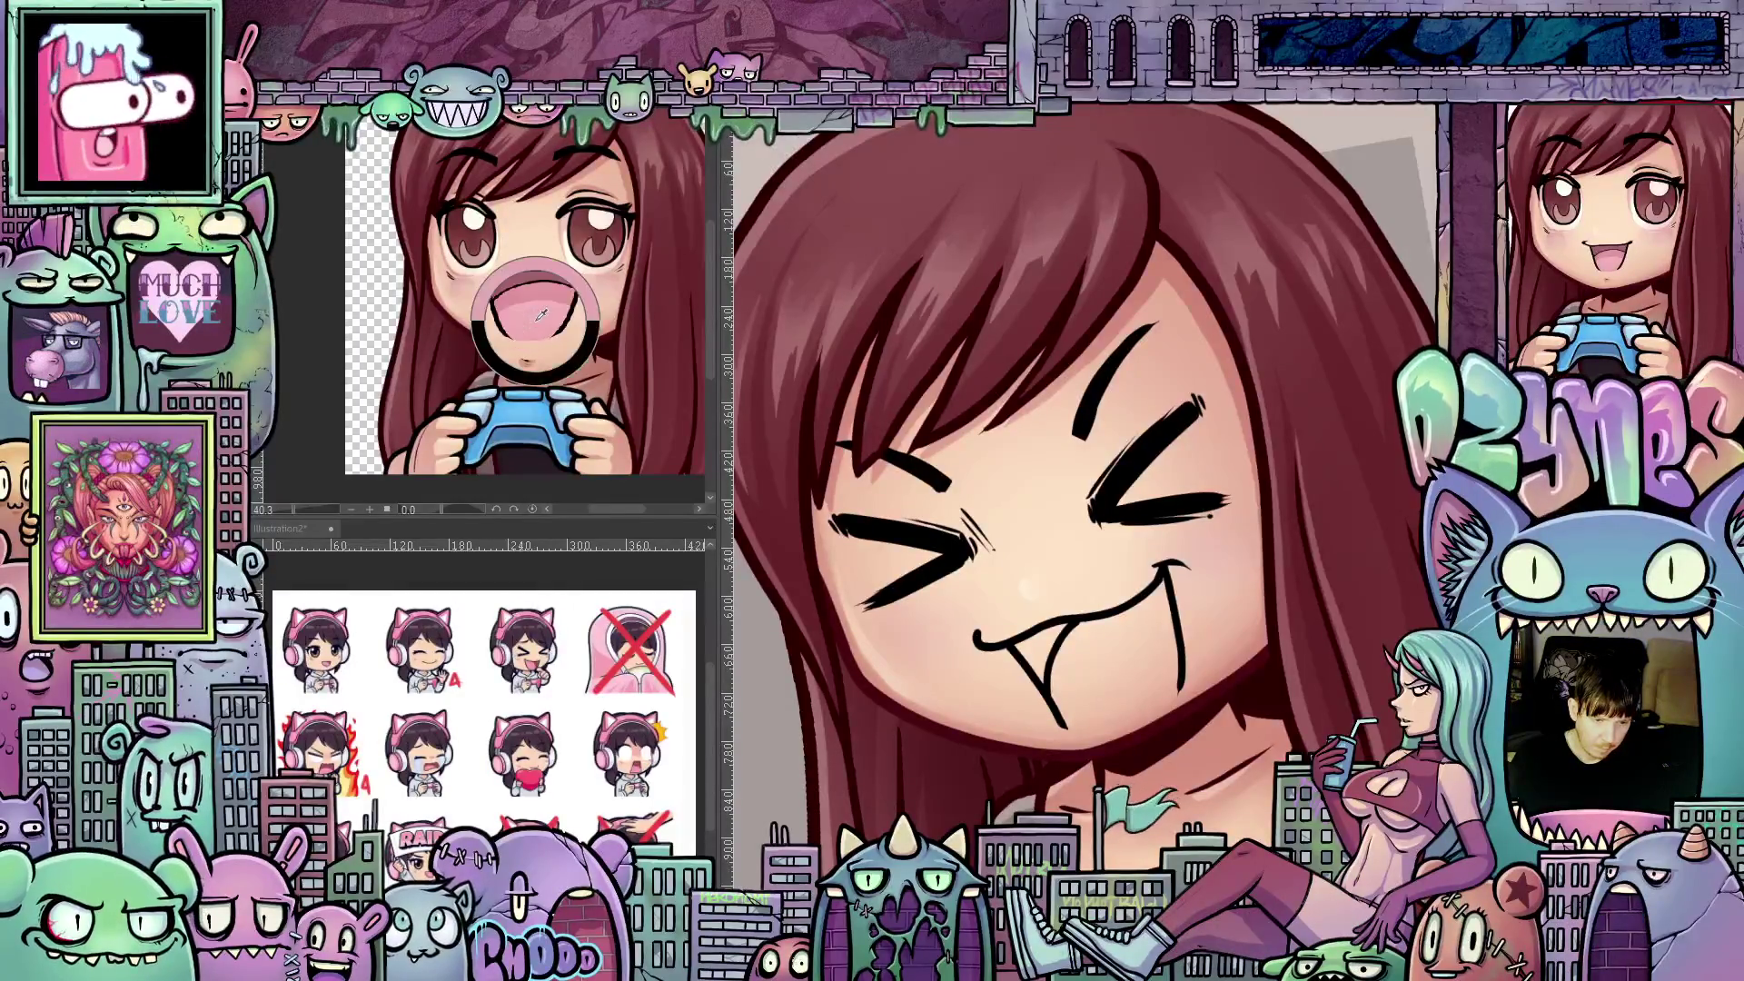
- Fill the mouth between the fangs with the sampled pink, undoing a stray pink fill of the face
left_click(1120, 667)
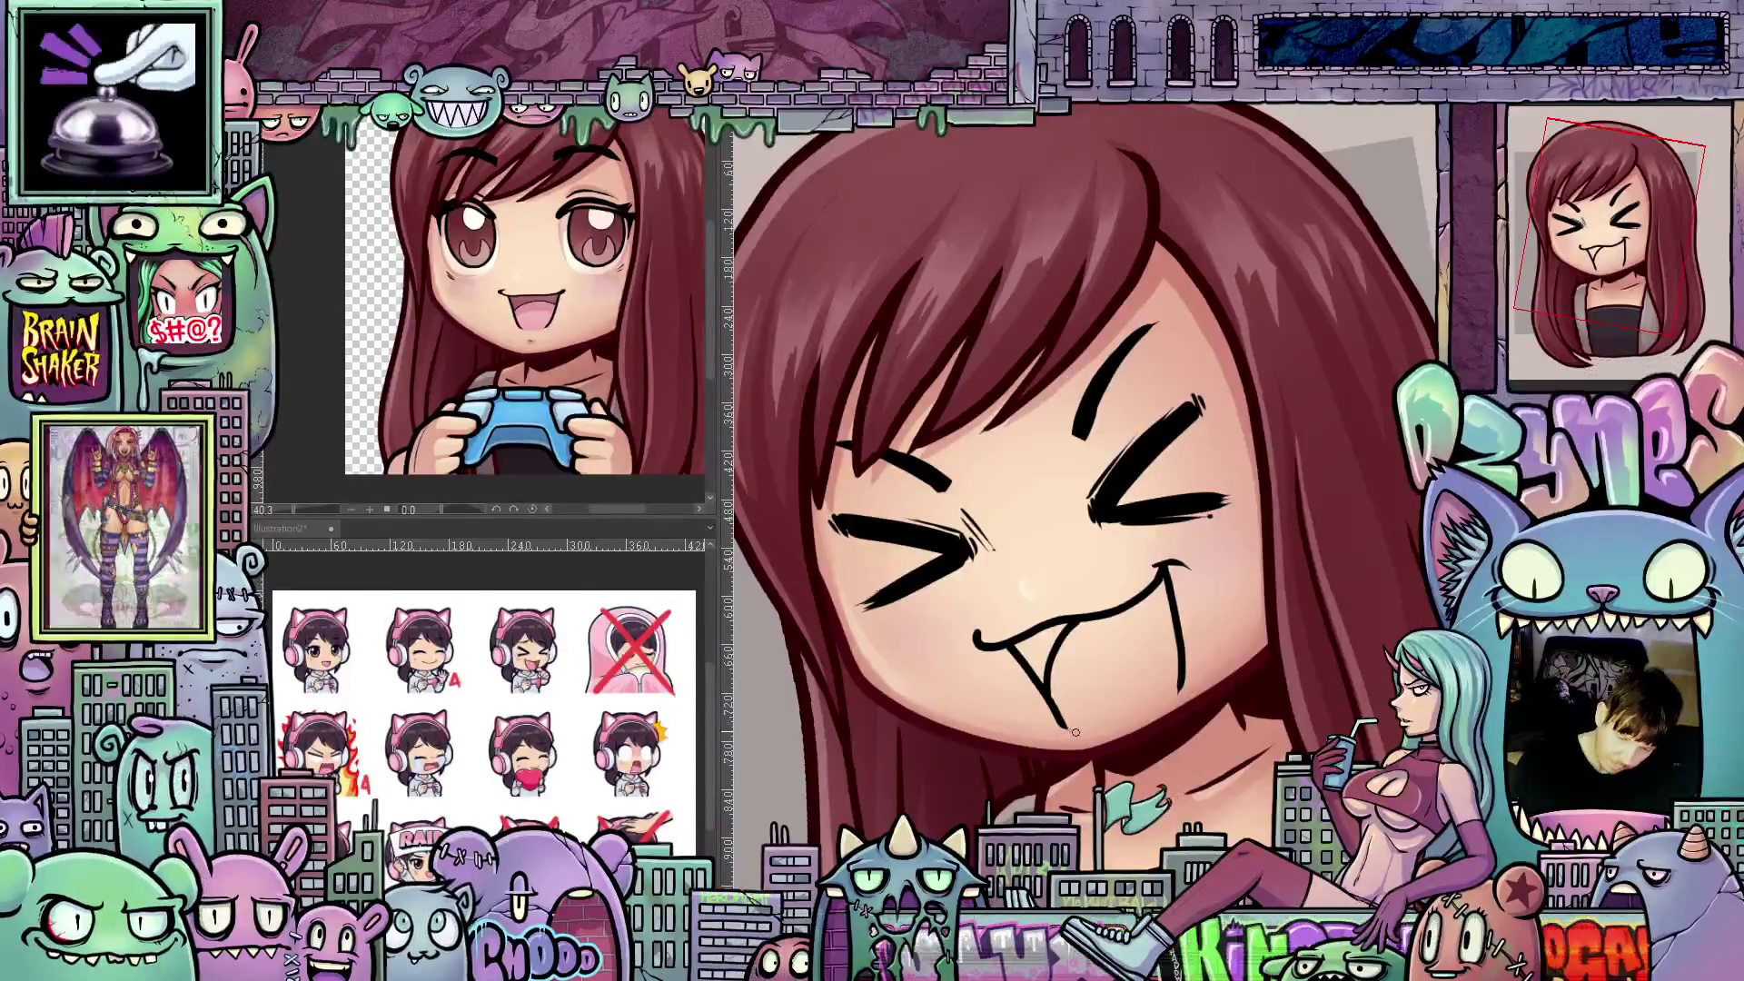
left_click(1104, 689)
key("ctrl+z")
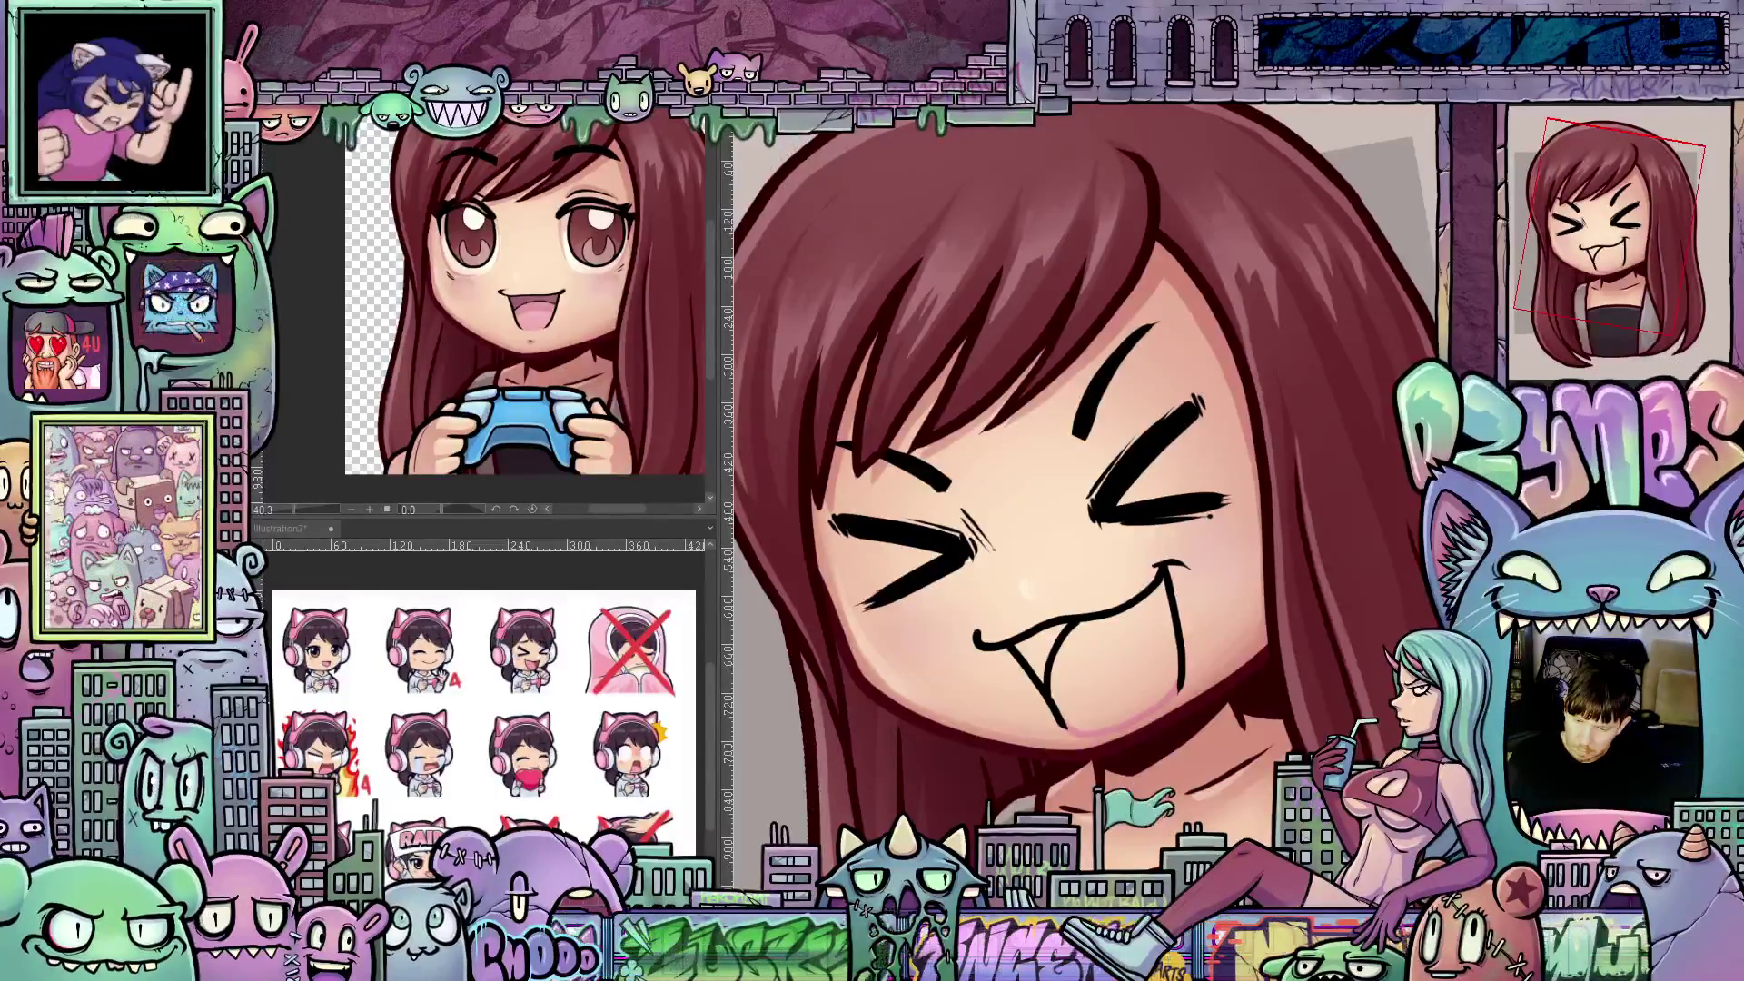
left_click(1103, 676)
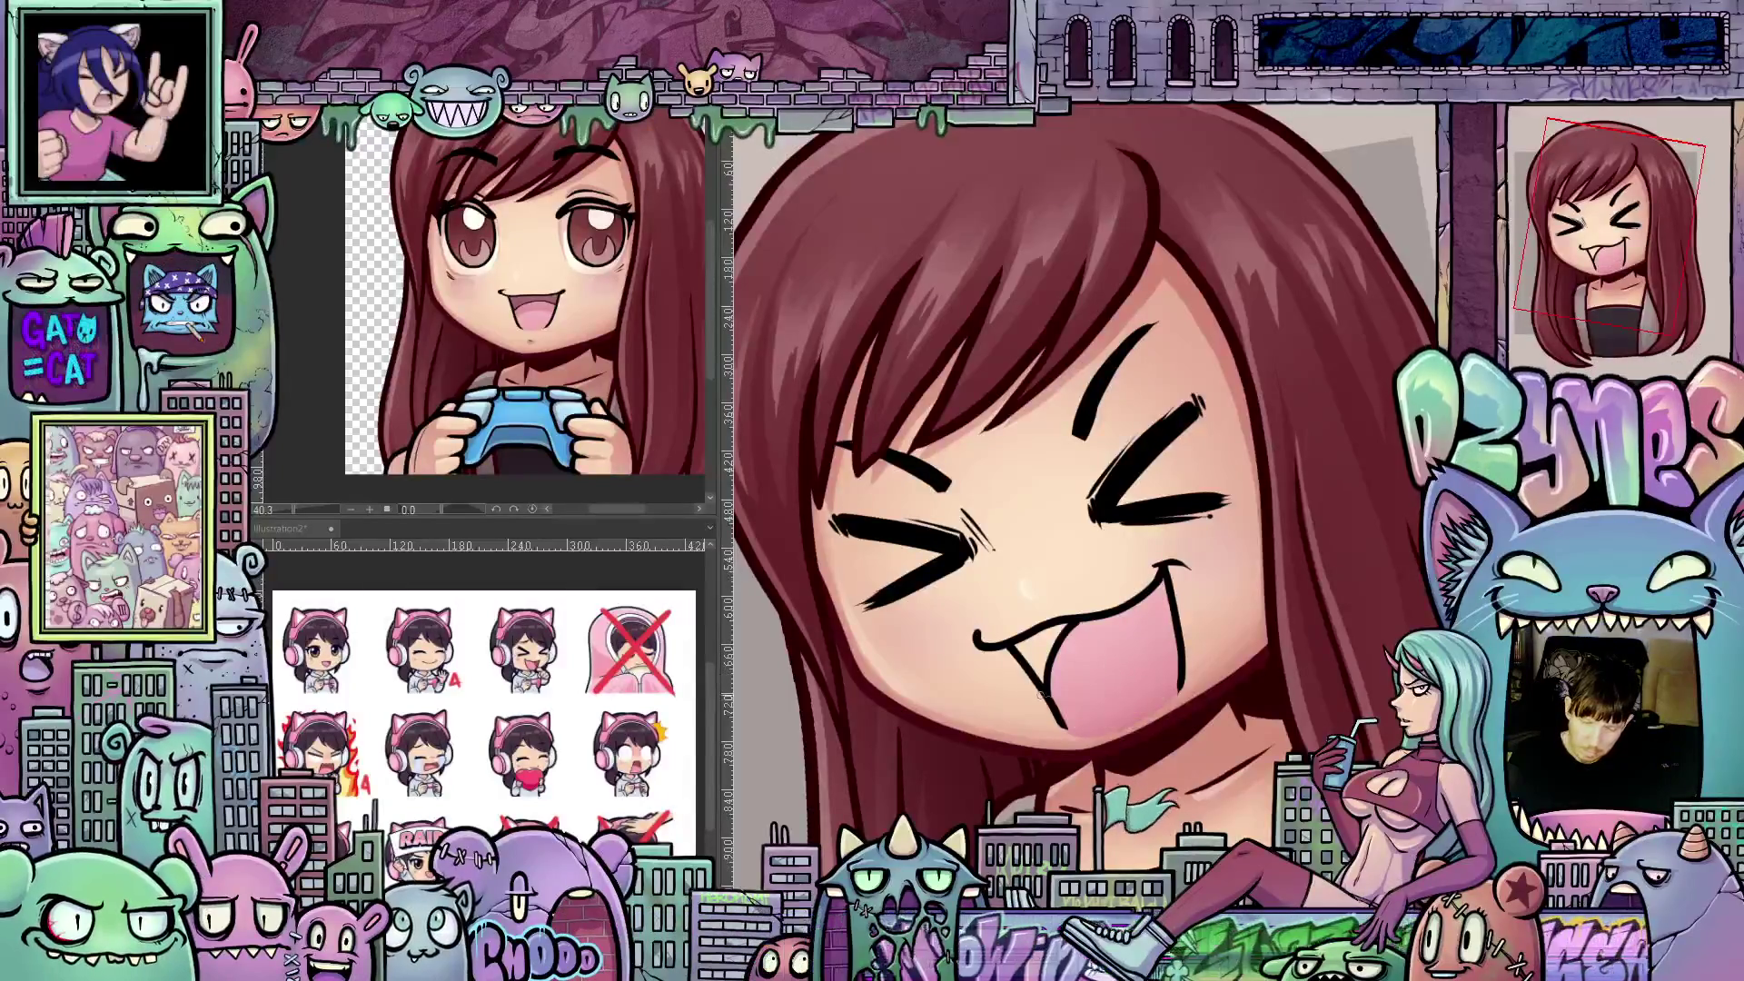